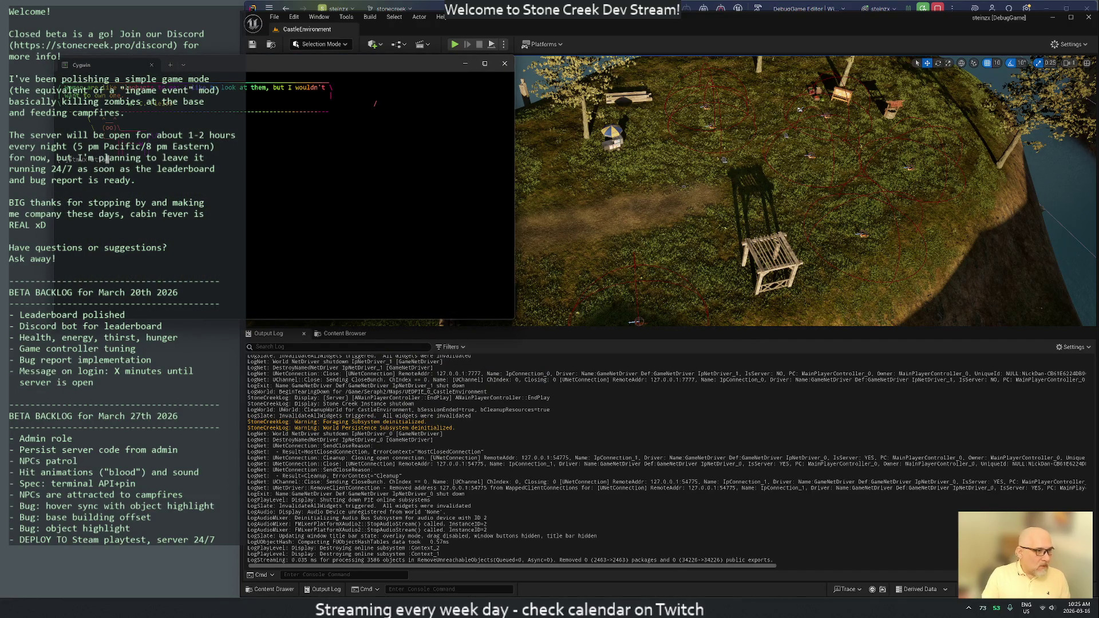
- Move the Cygwin terminal to the centre, stop the backend server and recall its launch command
{"action": "left_click_drag", "start_coordinate": [223, 67], "coordinate": [577, 156]}
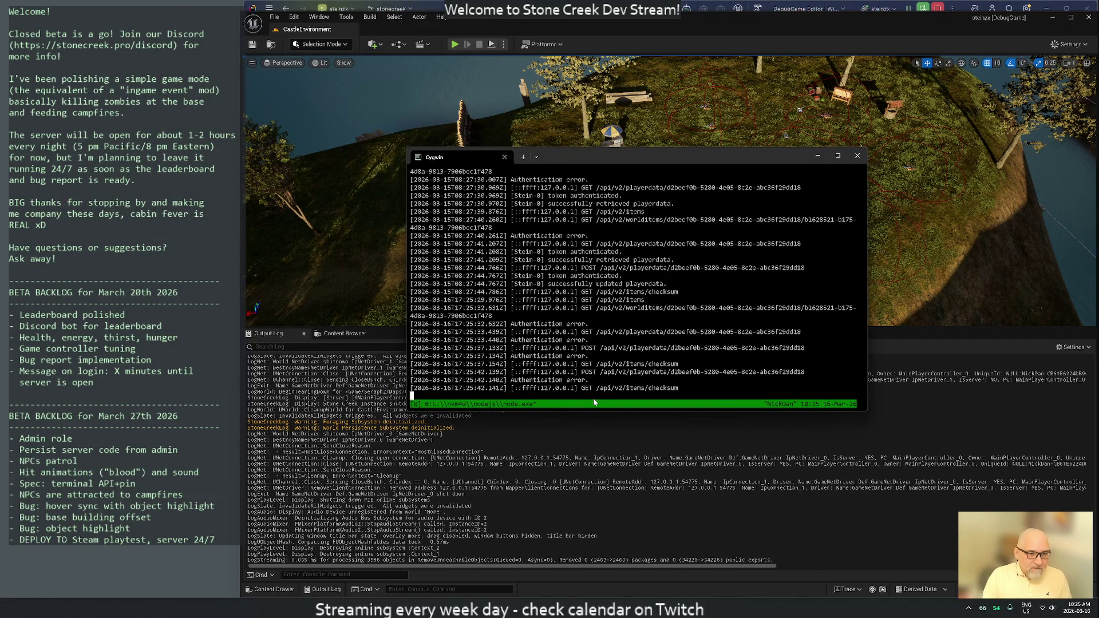
{"action": "key", "text": "ctrl+c"}
{"action": "key", "text": "Up"}
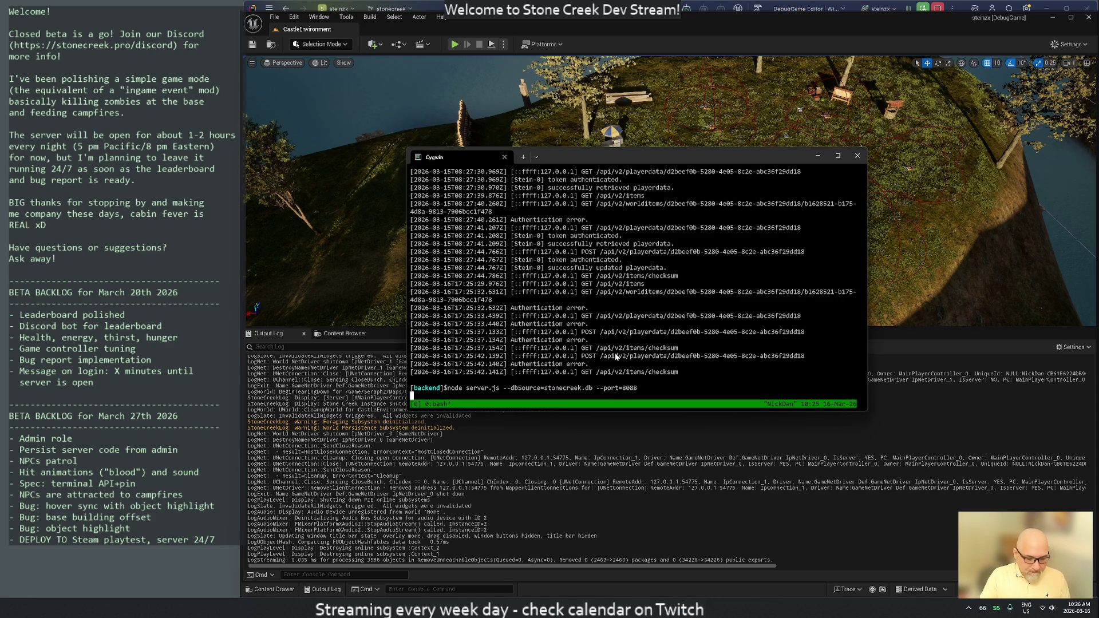
- Detach from tmux and change into the home/frontend-vue folder
{"action": "key", "text": "ctrl+b"}
{"action": "type", "text": "dcd"}
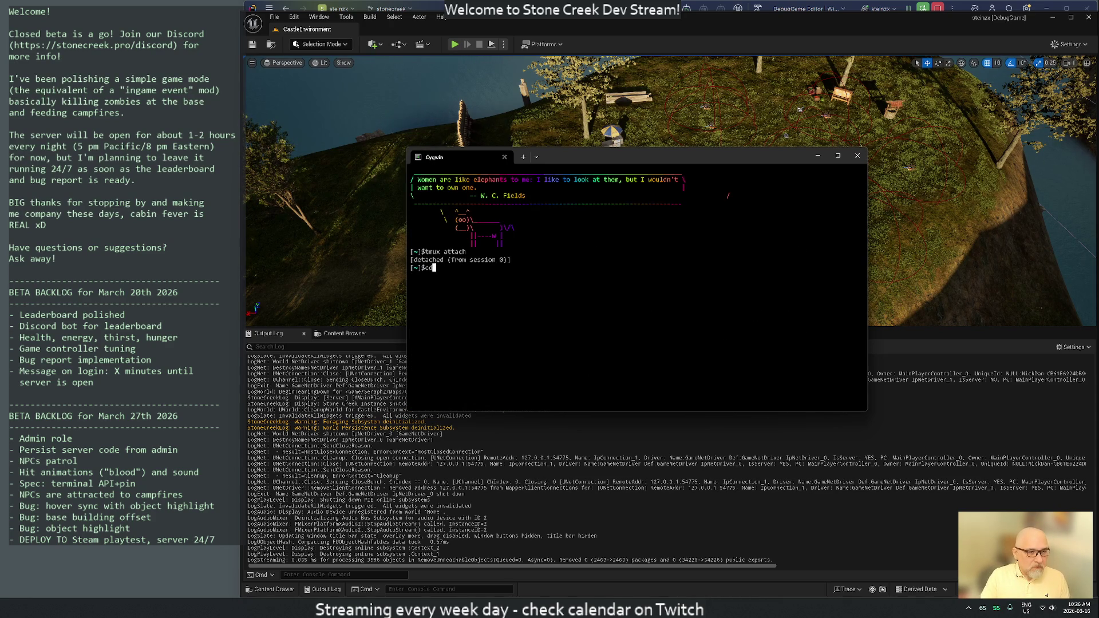
{"action": "key", "text": "ctrl+c"}
{"action": "key", "text": "ctrl+c"}
{"action": "key", "text": "ctrl+c"}
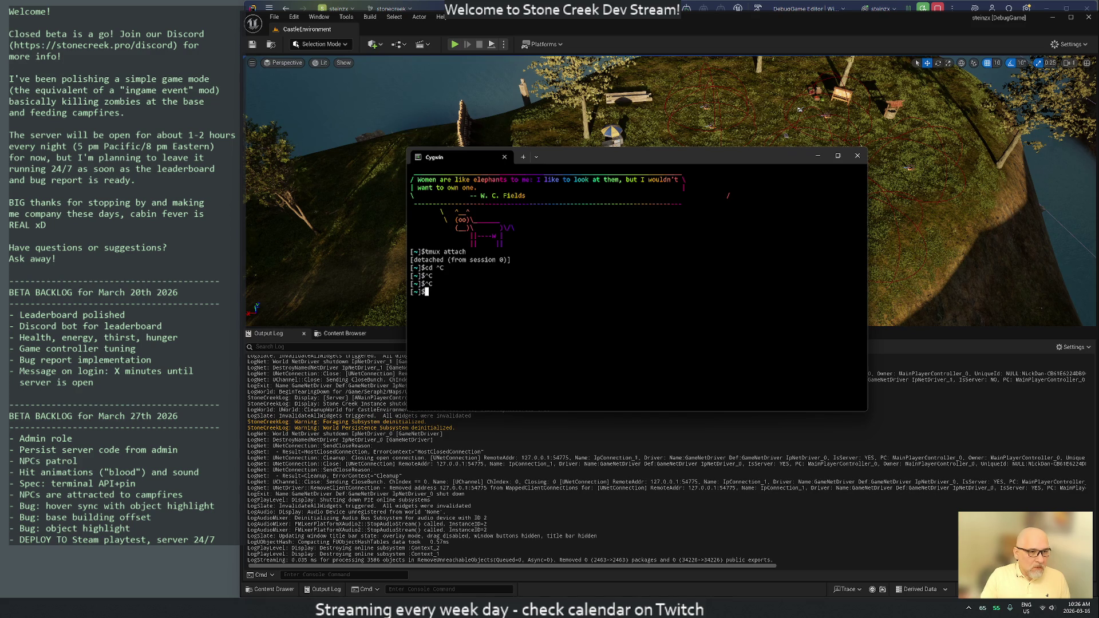
{"action": "type", "text": "cd home/"}
{"action": "type", "text": "frontend-vue/"}
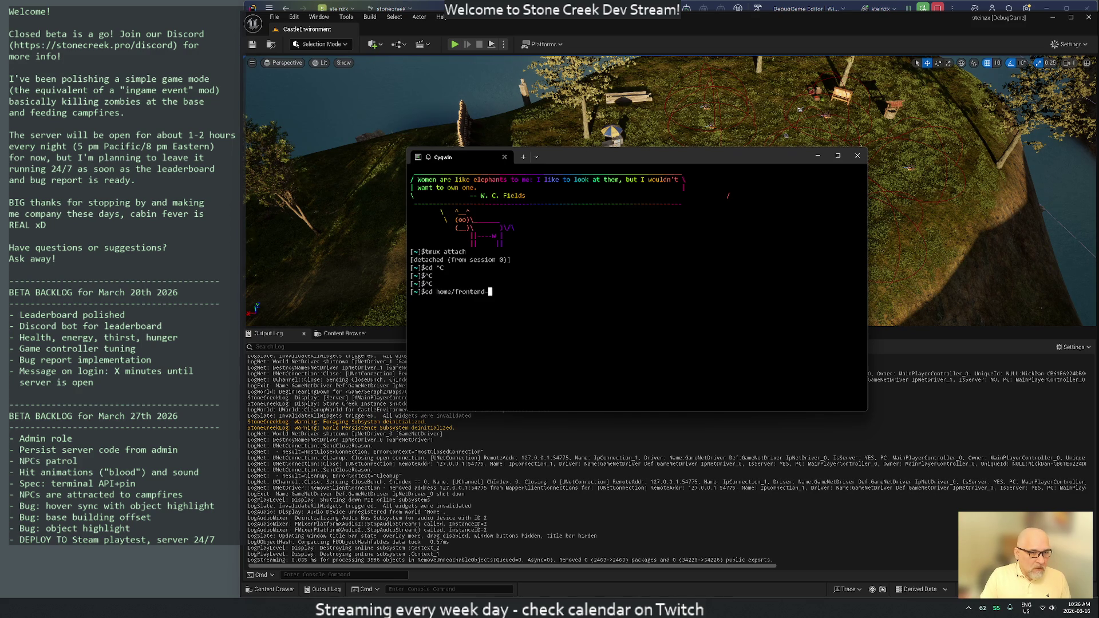
{"action": "key", "text": "Return"}
- Print the frontend-vue README.md with cat and scroll up to read it
{"action": "type", "text": "cat README.md"}
{"action": "key", "text": "Return"}
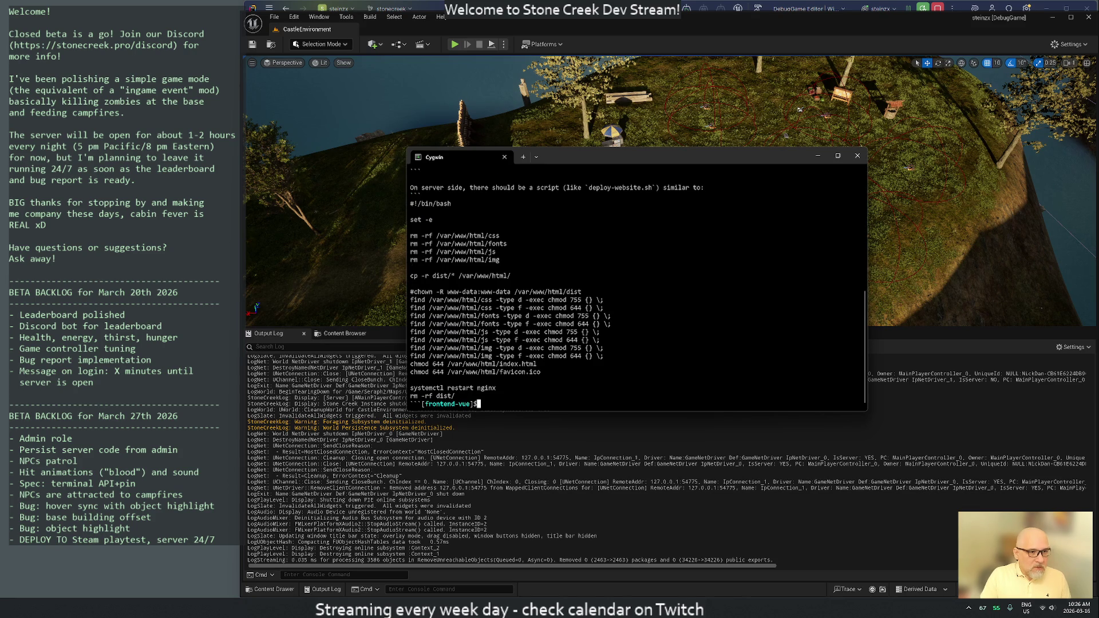
{"action": "scroll", "coordinate": [615, 293], "scroll_direction": "up", "scroll_amount": 4}
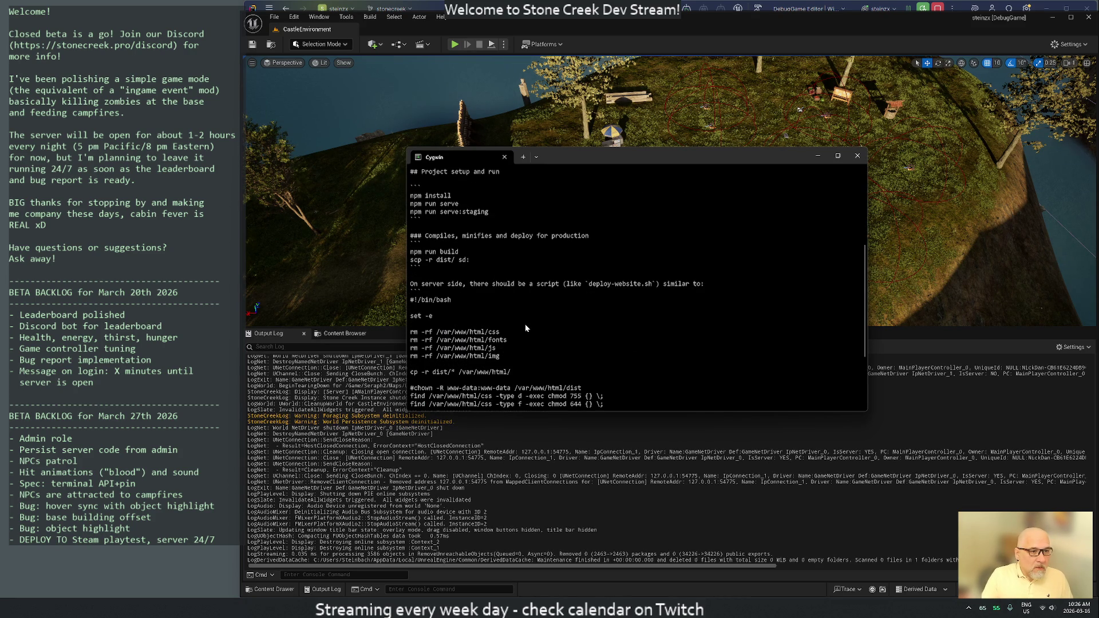
- Start the frontend dev server with npm run serve
{"action": "type", "text": "np"}
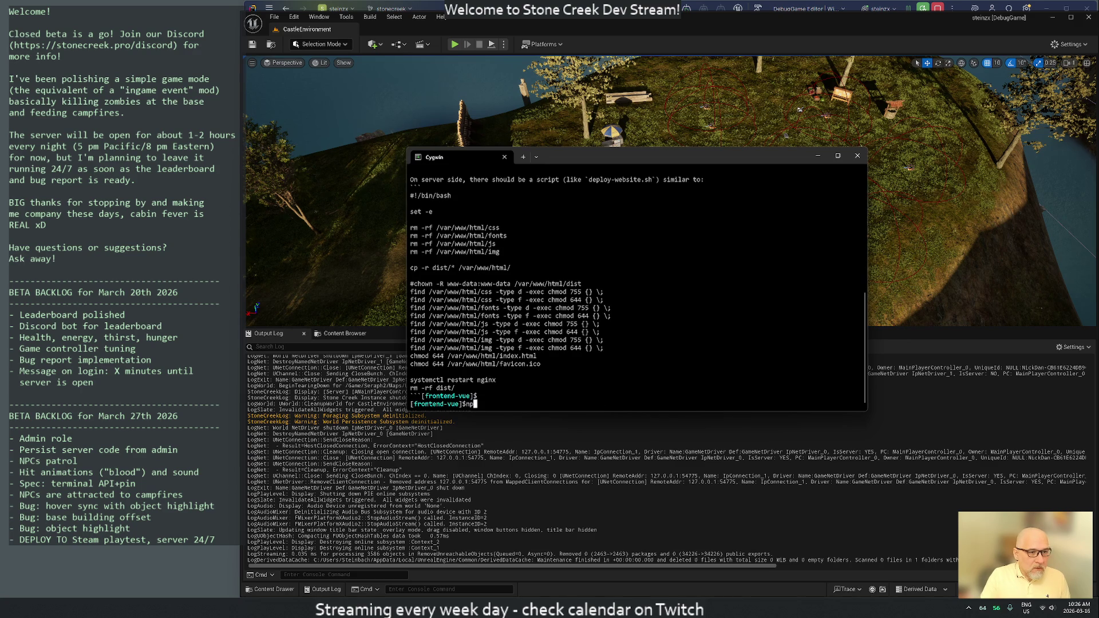
{"action": "type", "text": "m runs erve"}
{"action": "key", "text": "BackSpace"}
{"action": "key", "text": "BackSpace"}
{"action": "key", "text": "BackSpace"}
{"action": "type", "text": "serve"}
{"action": "key", "text": "Return"}
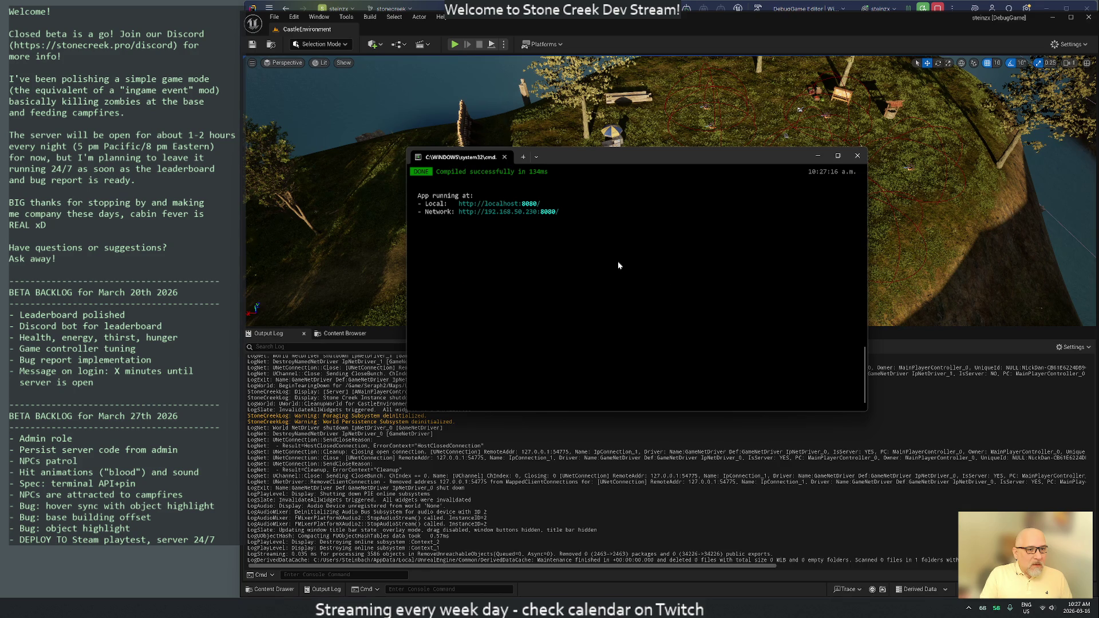
- Stop the frontend dev server and list the frontend-vue files
{"action": "key", "text": "ctrl+c"}
{"action": "key", "text": "ctrl+c"}
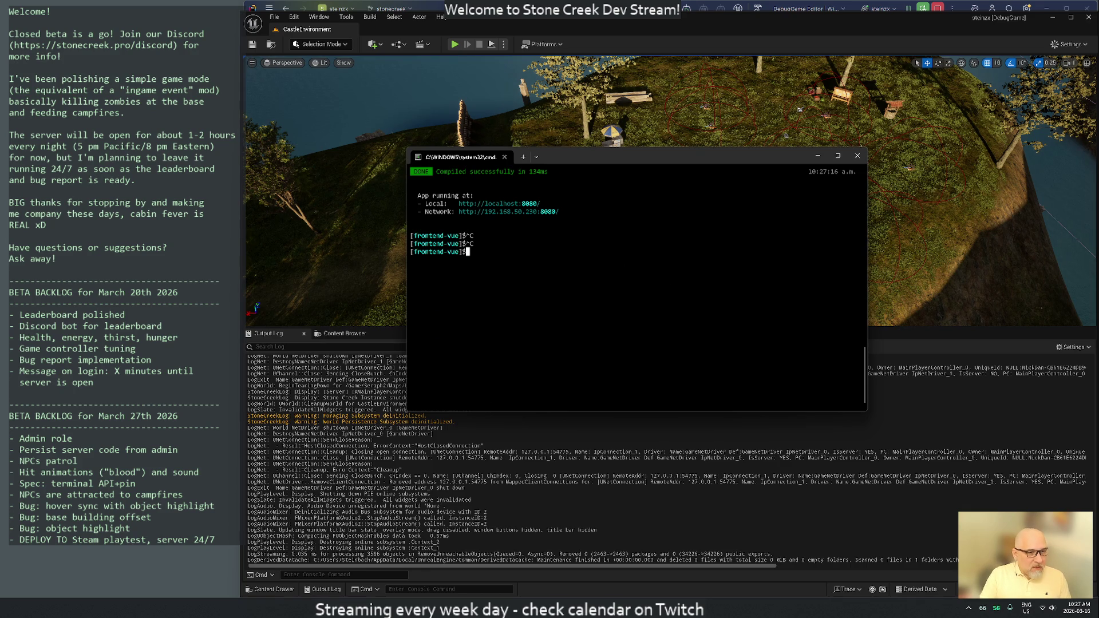
{"action": "type", "text": "ls"}
{"action": "key", "text": "Return"}
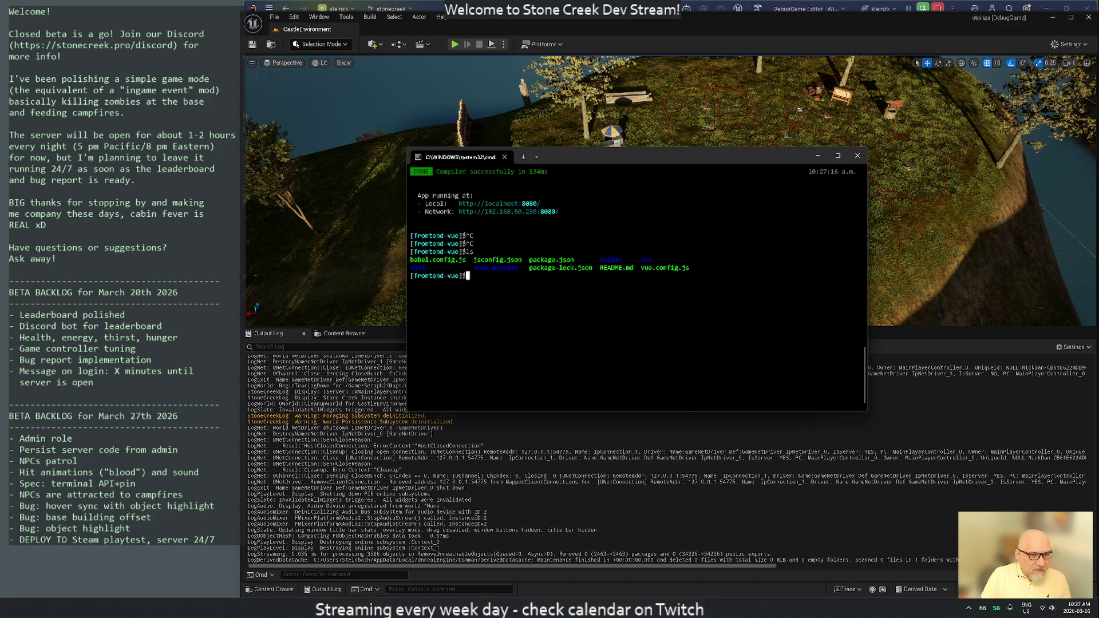
- In package.json, duplicate the serve:staging script line and rename the copy's key to serve:development
{"action": "type", "text": "vim package."}
{"action": "type", "text": "json"}
{"action": "key", "text": "Return"}
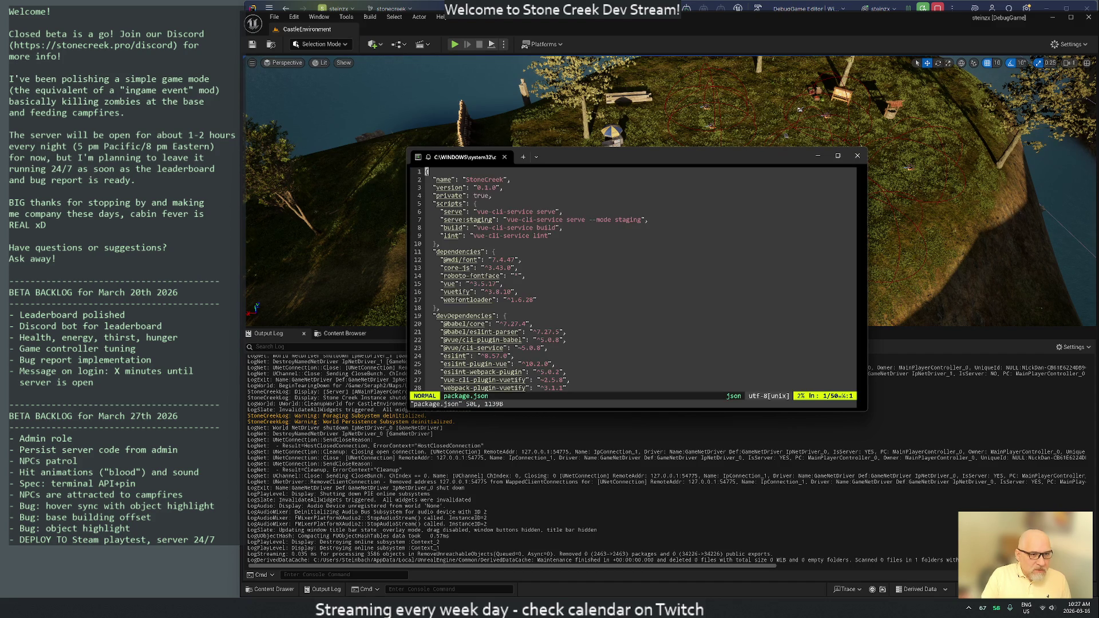
{"action": "key", "text": "j"}
{"action": "key", "text": "j"}
{"action": "key", "text": "j"}
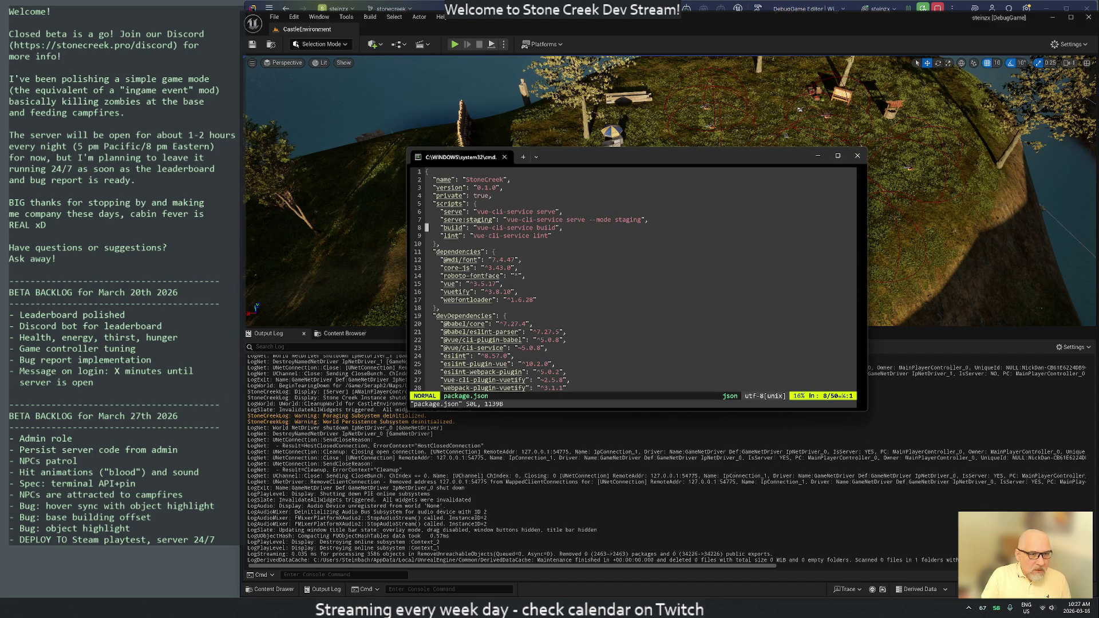
{"action": "type", "text": "/"}
{"action": "key", "text": "Escape"}
{"action": "key", "text": "k"}
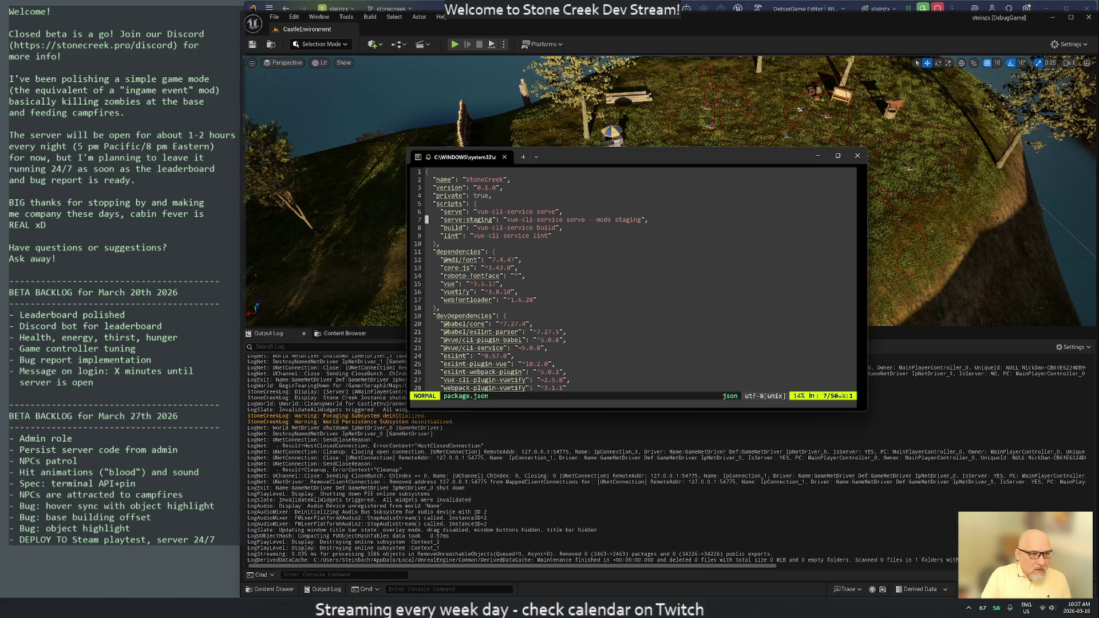
{"action": "key", "text": "y"}
{"action": "key", "text": "y"}
{"action": "key", "text": "p"}
{"action": "key", "text": "u"}
{"action": "key", "text": "P"}
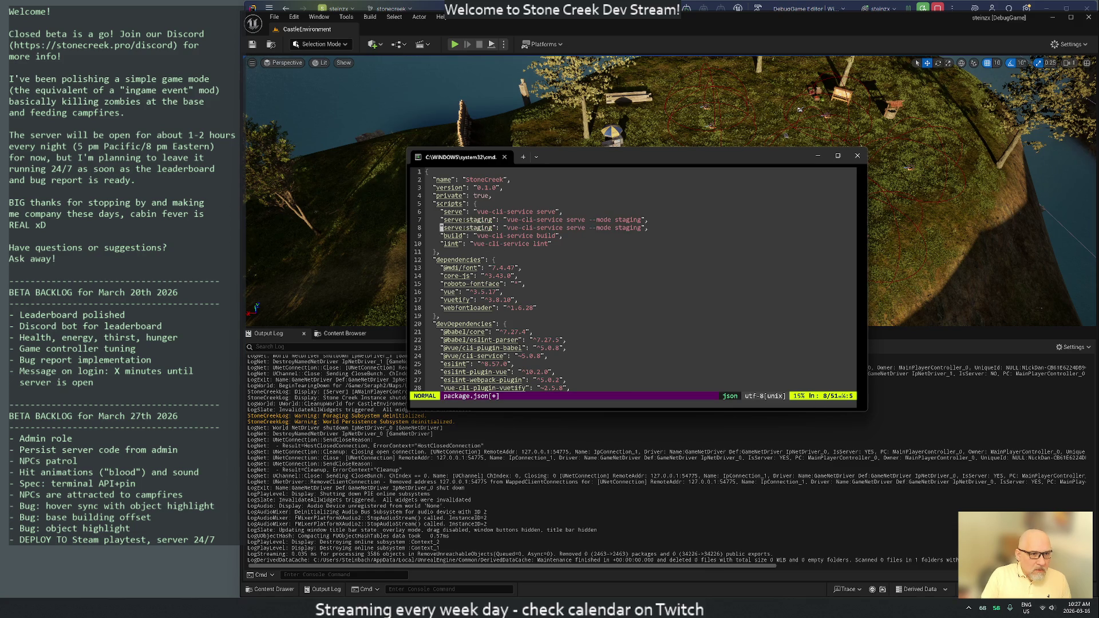
{"action": "key", "text": "f"}
{"action": "key", "text": "colon"}
{"action": "type", "text": "ebcw"}
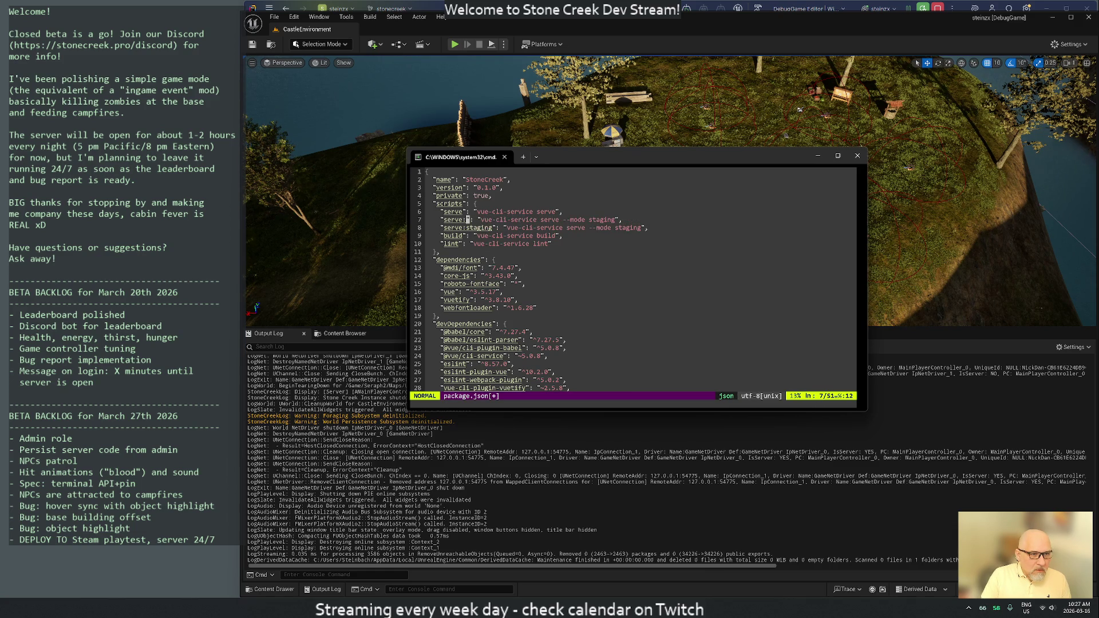
{"action": "type", "text": "development"}
{"action": "key", "text": "Escape"}
- Change the new script's mode value to development and save package.json
{"action": "key", "text": "w"}
{"action": "key", "text": "w"}
{"action": "key", "text": "w"}
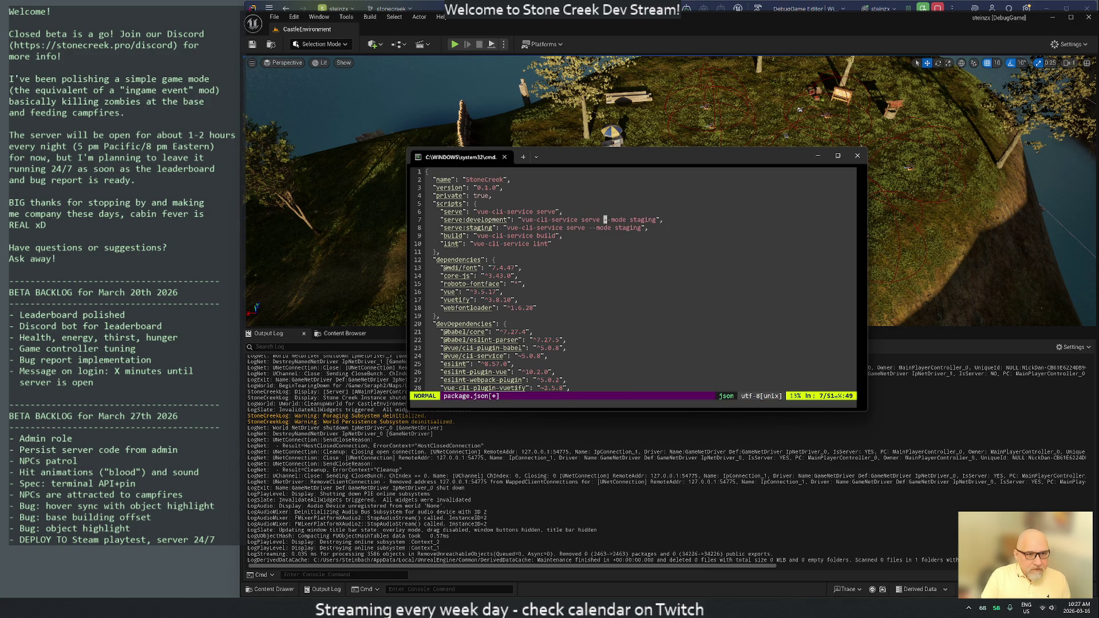
{"action": "type", "text": "bcwdevelop"}
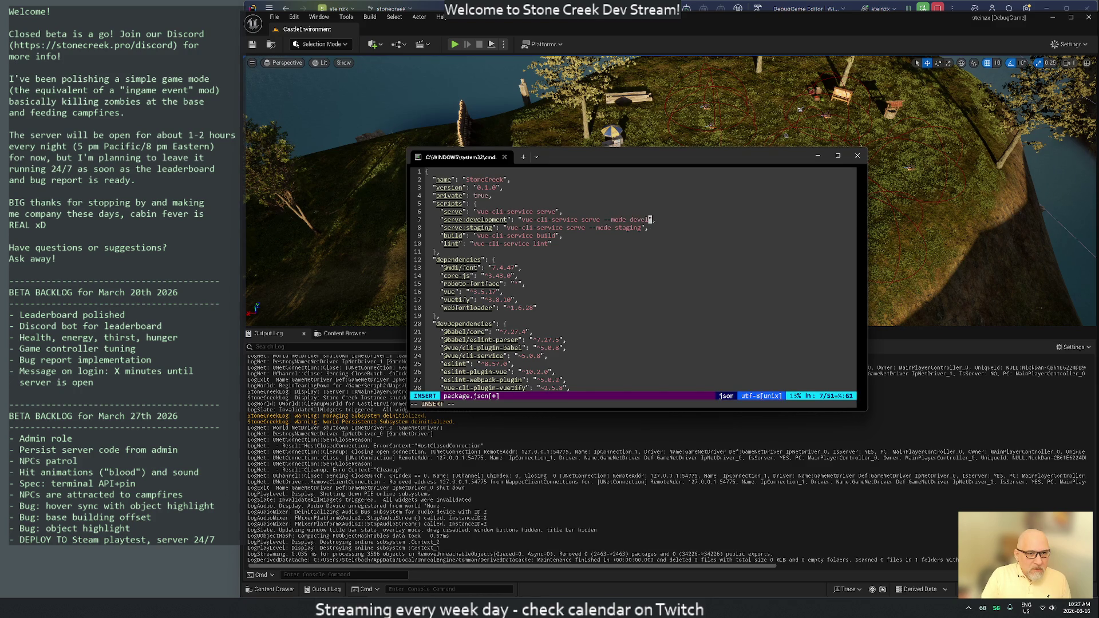
{"action": "type", "text": "ment"}
{"action": "key", "text": "Escape"}
{"action": "type", "text": ":wq"}
{"action": "key", "text": "Return"}
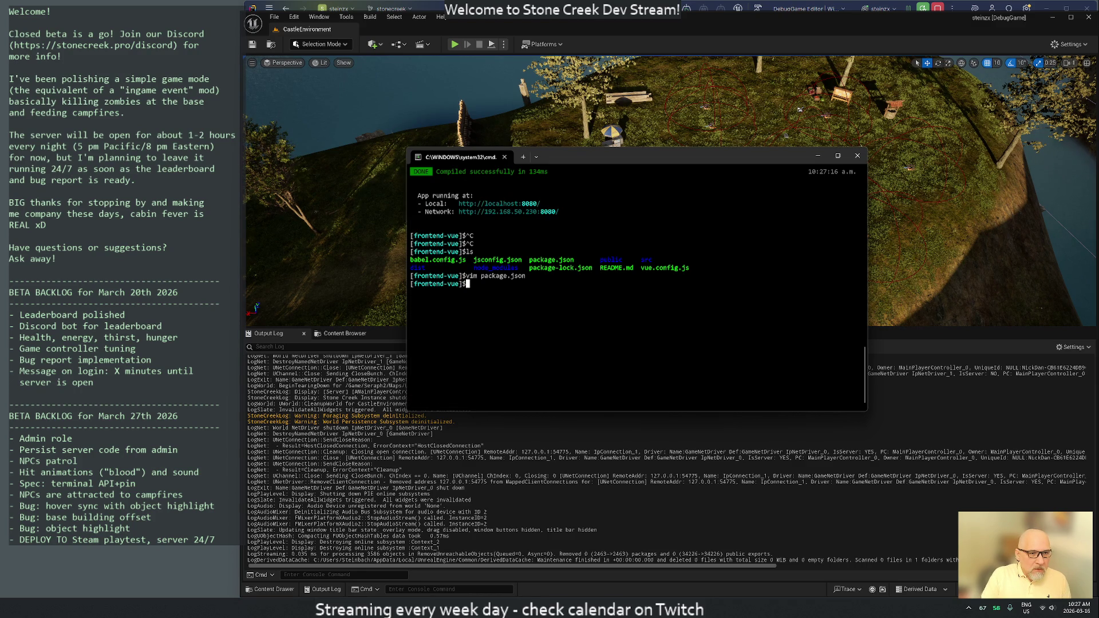
- Look over vue.config.js and jsconfig.json unchanged, then list all files including hidden ones
{"action": "type", "text": "vim vue.config.js"}
{"action": "key", "text": "Return"}
{"action": "type", "text": ":q"}
{"action": "key", "text": "Return"}
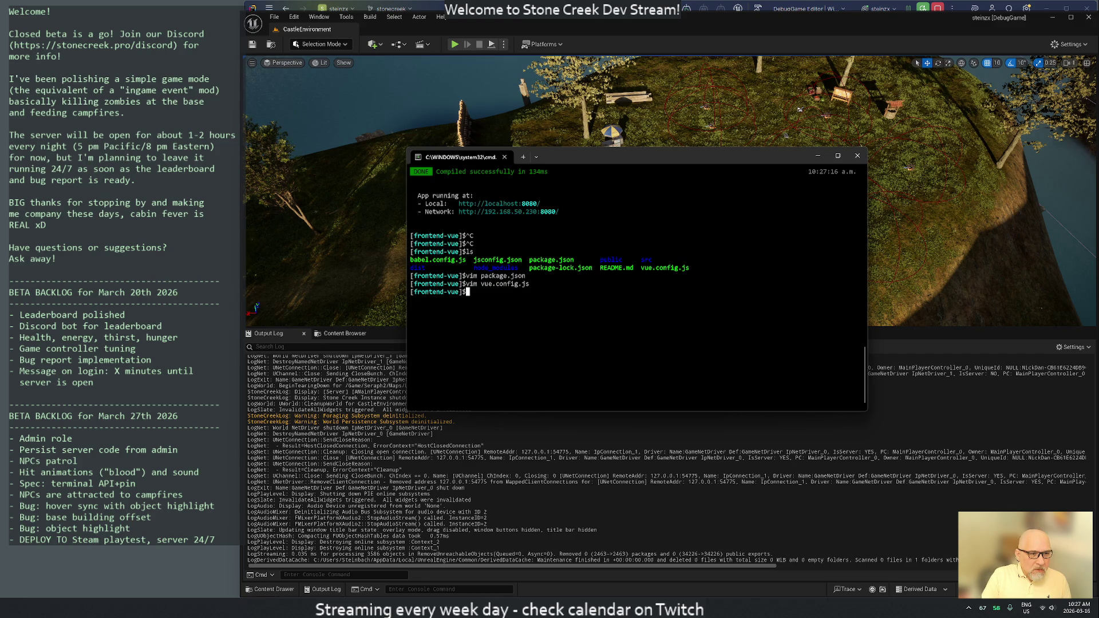
{"action": "type", "text": "vim js"}
{"action": "key", "text": "Tab"}
{"action": "key", "text": "Return"}
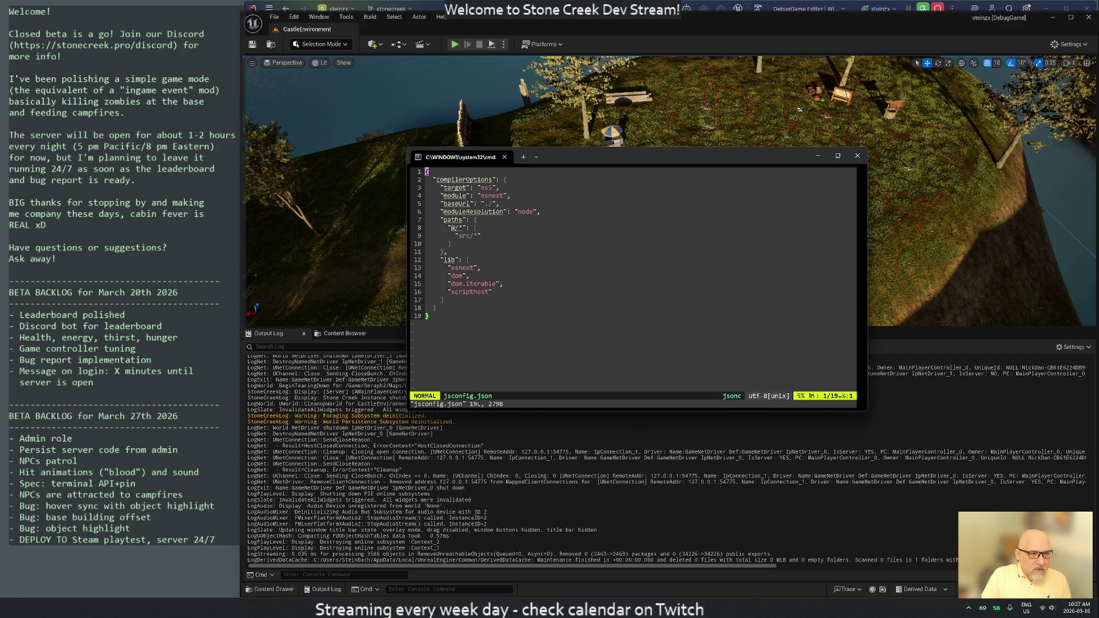
{"action": "type", "text": ":q"}
{"action": "key", "text": "Return"}
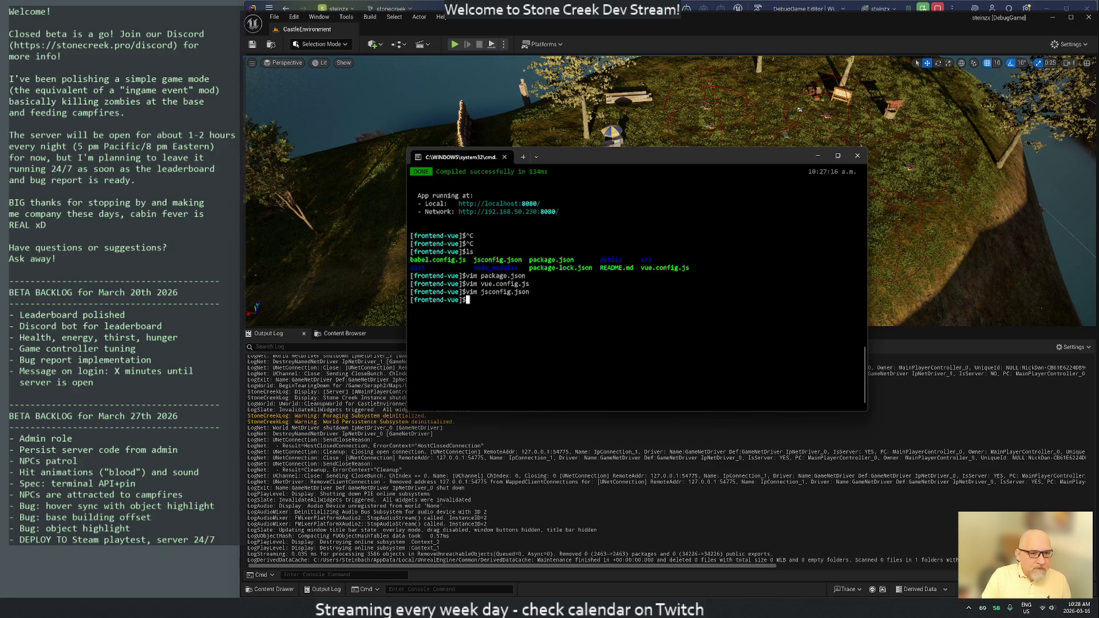
{"action": "type", "text": "ls -al"}
{"action": "key", "text": "Return"}
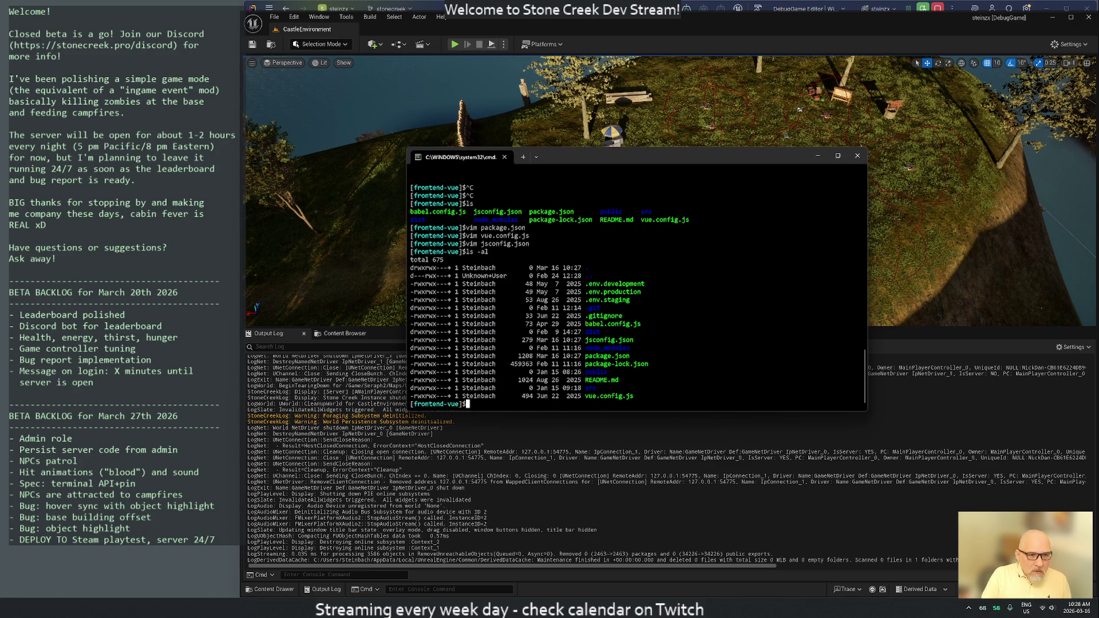
- Inspect .env.development in vim and close it without changes
{"action": "type", "text": "vim .de"}
{"action": "key", "text": "BackSpace"}
{"action": "key", "text": "BackSpace"}
{"action": "type", "text": "env.de"}
{"action": "key", "text": "Tab"}
{"action": "key", "text": "Return"}
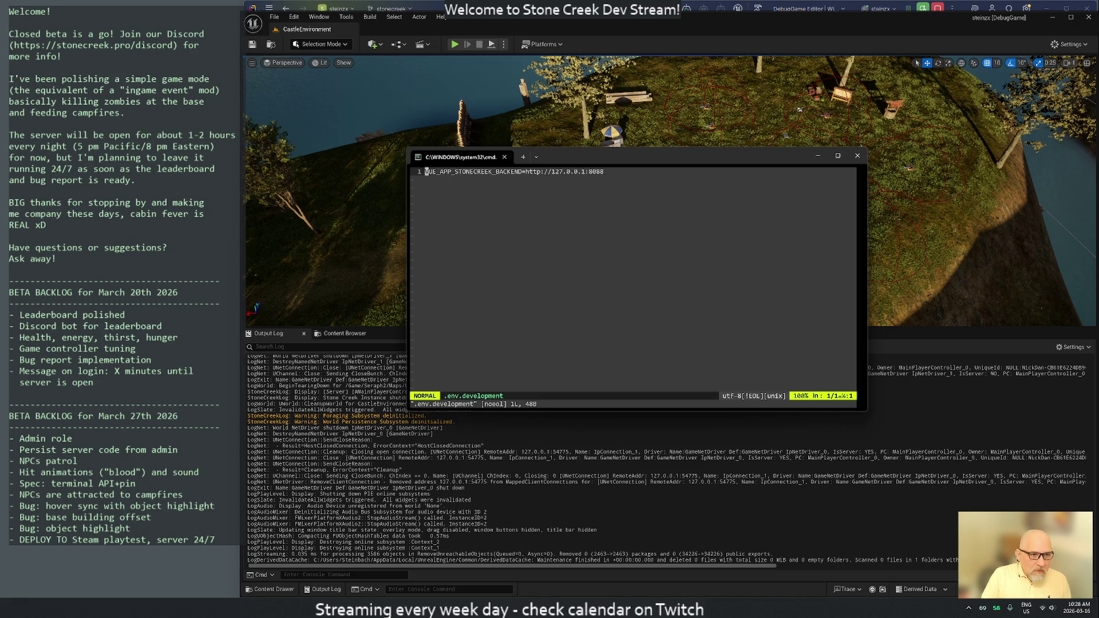
{"action": "type", "text": ":q"}
{"action": "key", "text": "Return"}
{"action": "key", "text": "Return"}
{"action": "key", "text": "Return"}
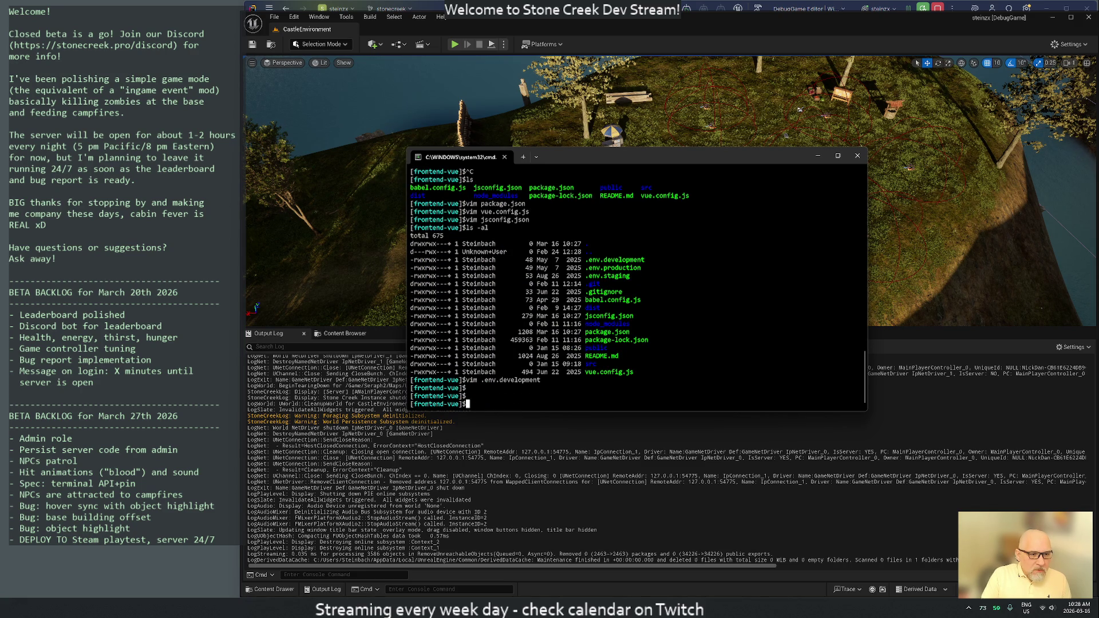
- Reread README.md and start the frontend with npm run serve:development
{"action": "type", "text": "cat README.md"}
{"action": "key", "text": "Return"}
{"action": "type", "text": "npm"}
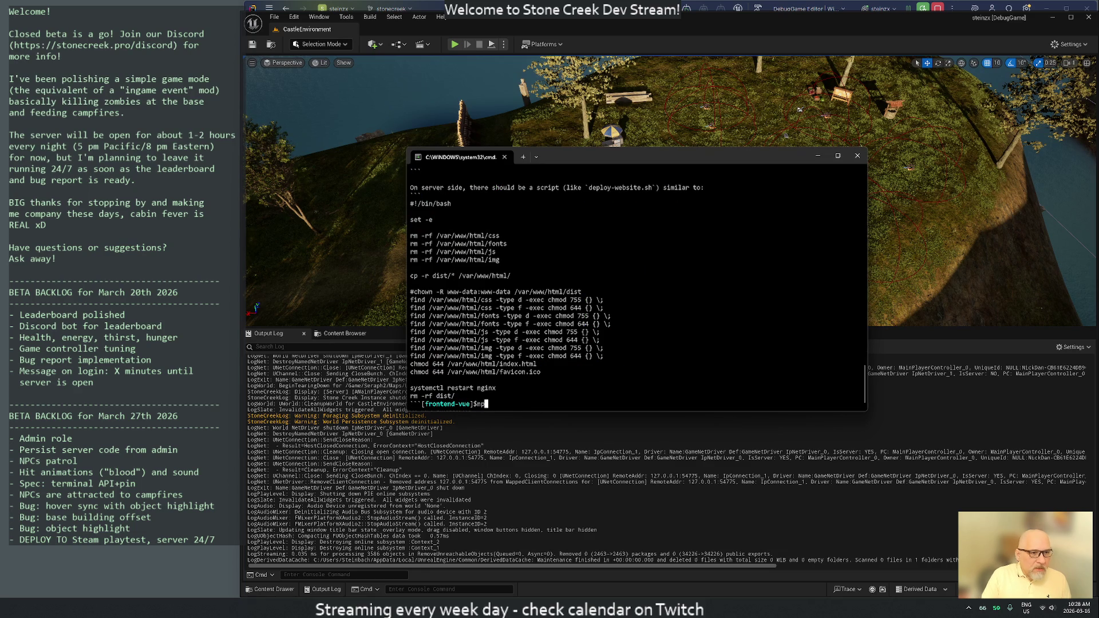
{"action": "scroll", "coordinate": [641, 229], "scroll_direction": "up", "scroll_amount": 3}
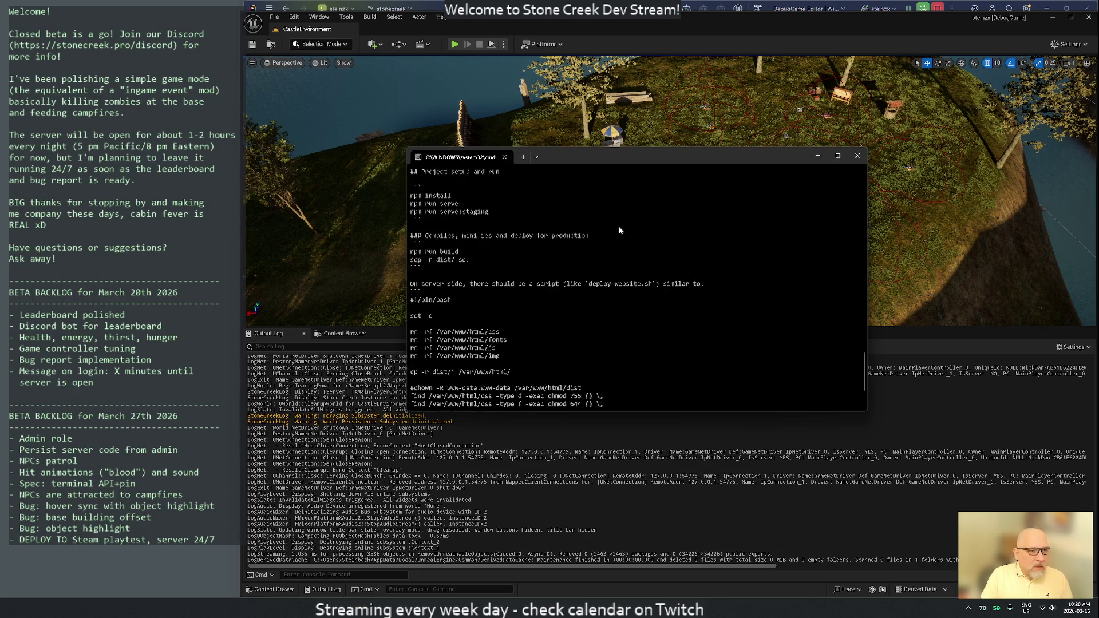
{"action": "scroll", "coordinate": [641, 228], "scroll_direction": "down", "scroll_amount": 3}
{"action": "type", "text": "run server:"}
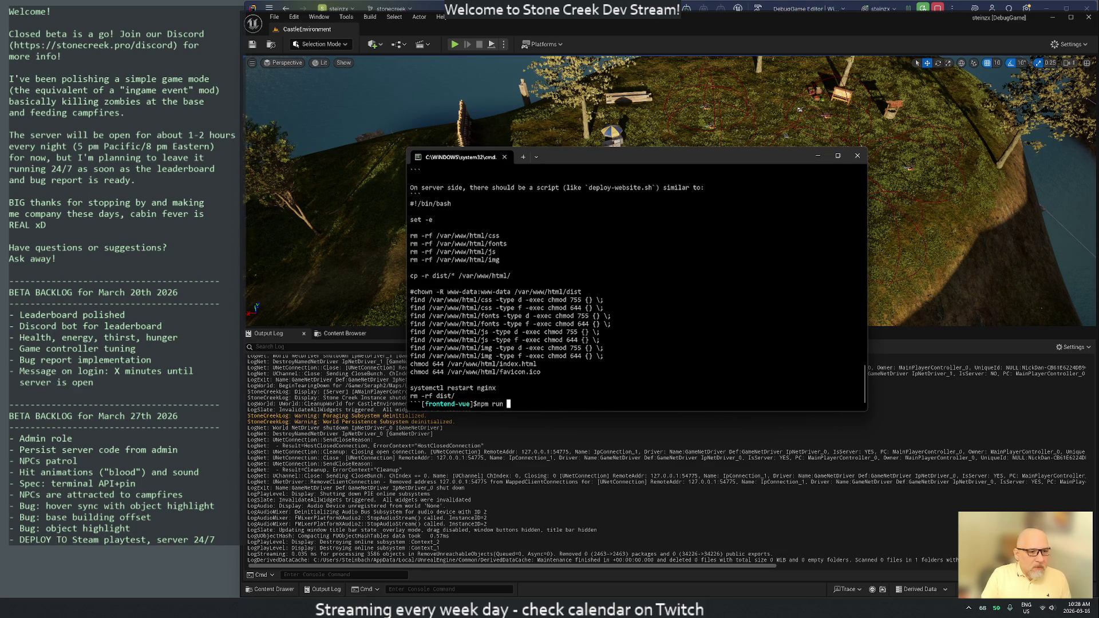
{"action": "key", "text": "BackSpace"}
{"action": "key", "text": "BackSpace"}
{"action": "type", "text": ":development"}
{"action": "key", "text": "Return"}
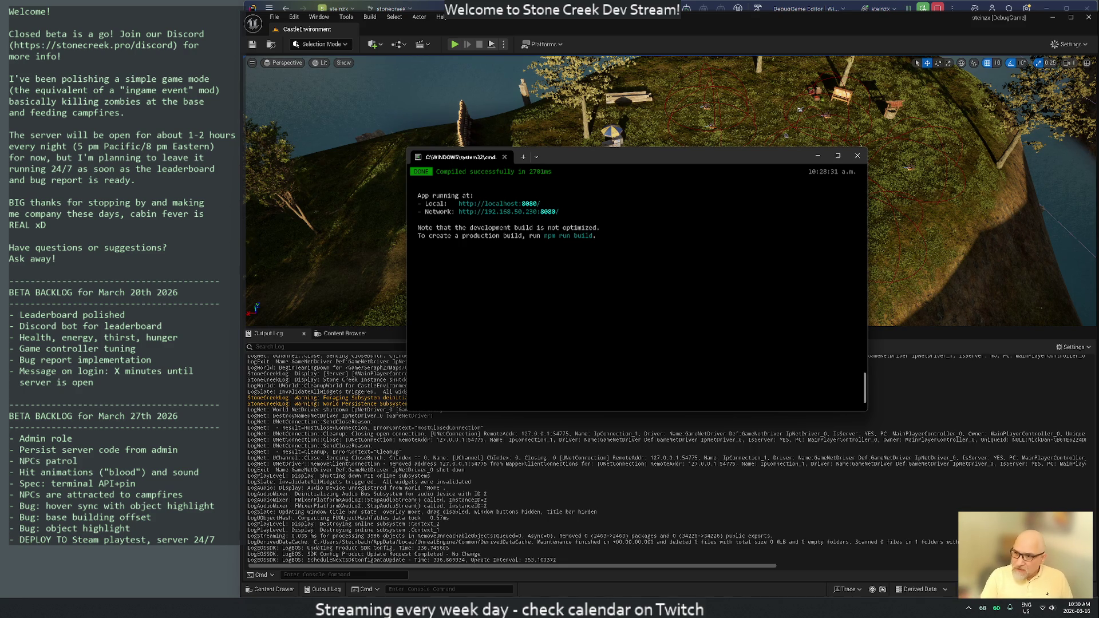
- Reposition the dev-server terminal window and launch Google Chrome from Windows search
{"action": "left_click_drag", "start_coordinate": [617, 159], "coordinate": [535, 214]}
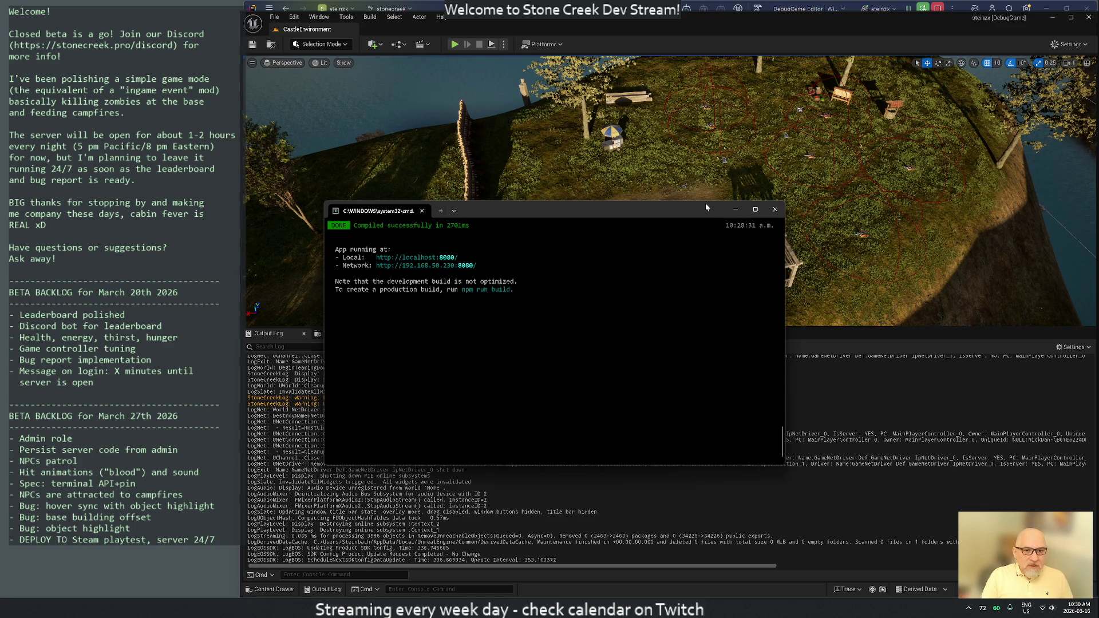
{"action": "mouse_move", "coordinate": [638, 209]}
{"action": "left_mouse_down"}
{"action": "mouse_move", "coordinate": [714, 172]}
{"action": "mouse_move", "coordinate": [749, 174]}
{"action": "left_mouse_up"}
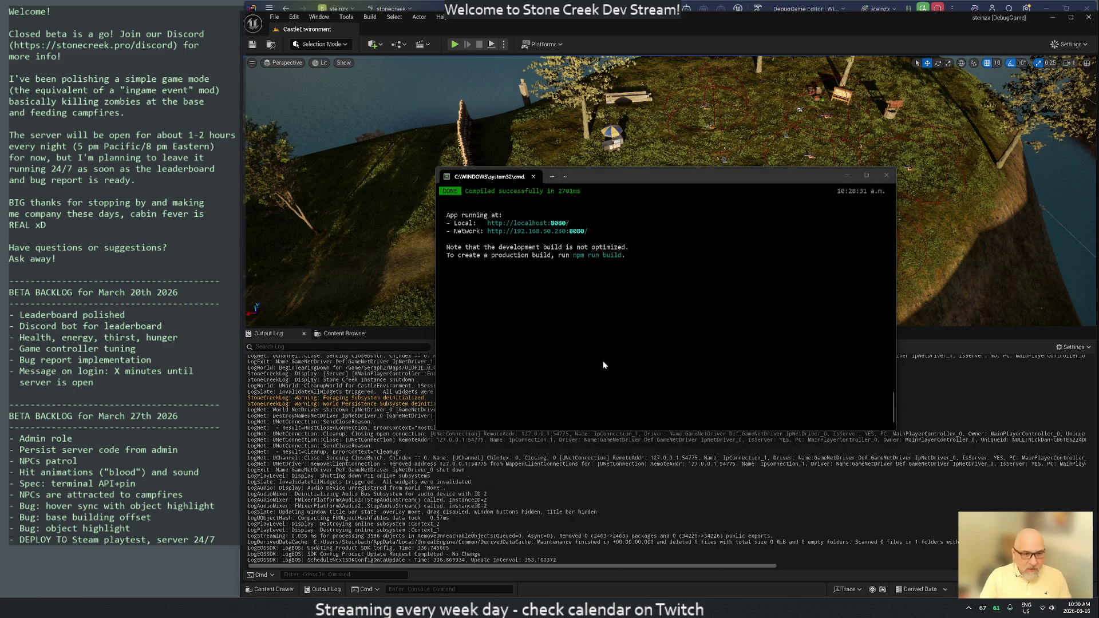
{"action": "key", "text": "super"}
{"action": "type", "text": "ch"}
{"action": "key", "text": "Return"}
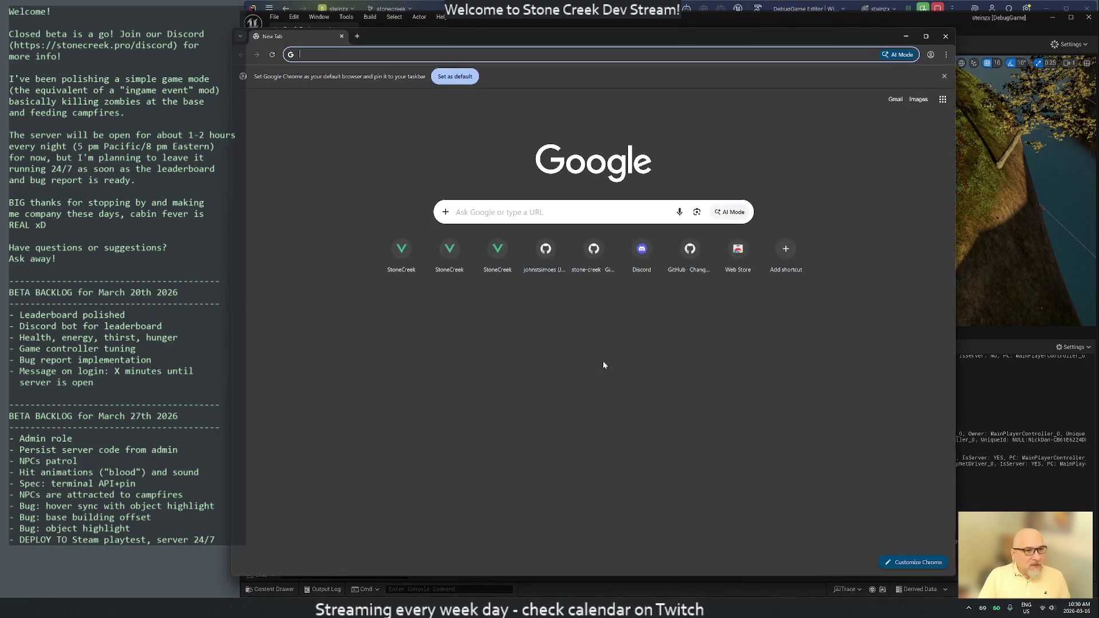
- Go to stonecreek.pro and sign in, retyping the password after the first failed attempt
{"action": "type", "text": "ston"}
{"action": "key", "text": "Return"}
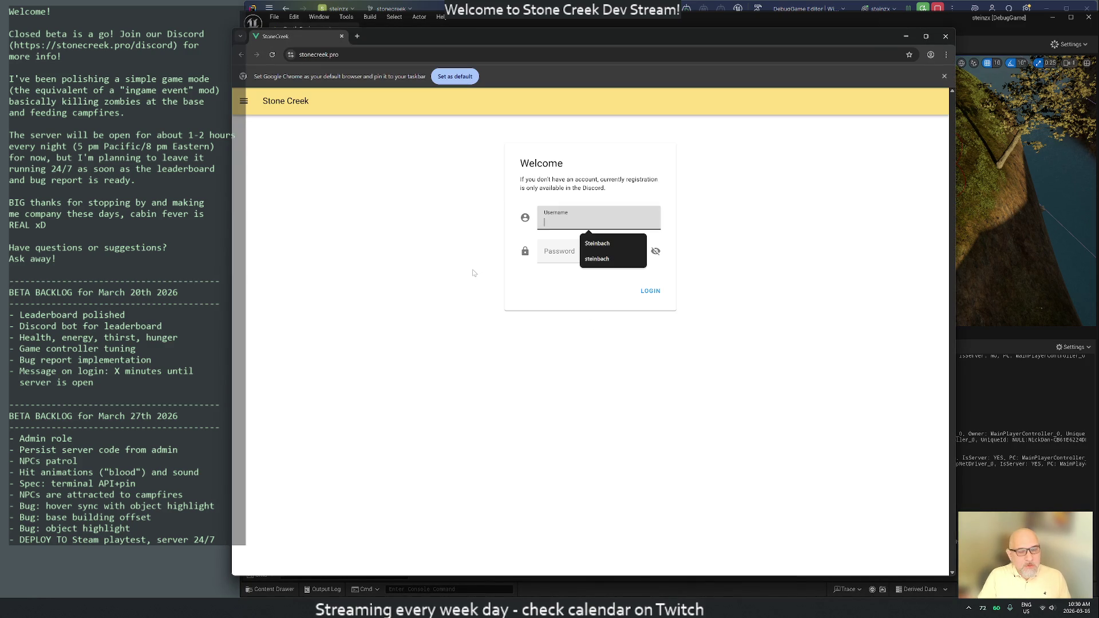
{"action": "type", "text": "ste"}
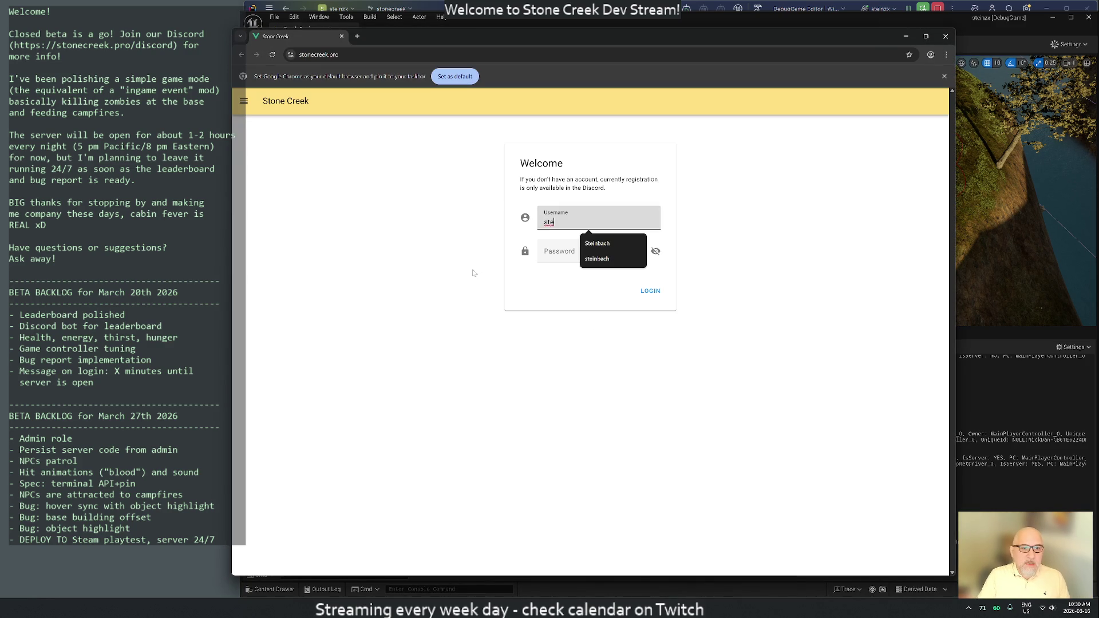
{"action": "type", "text": "inbach"}
{"action": "key", "text": "Tab"}
{"action": "type", "text": "******"}
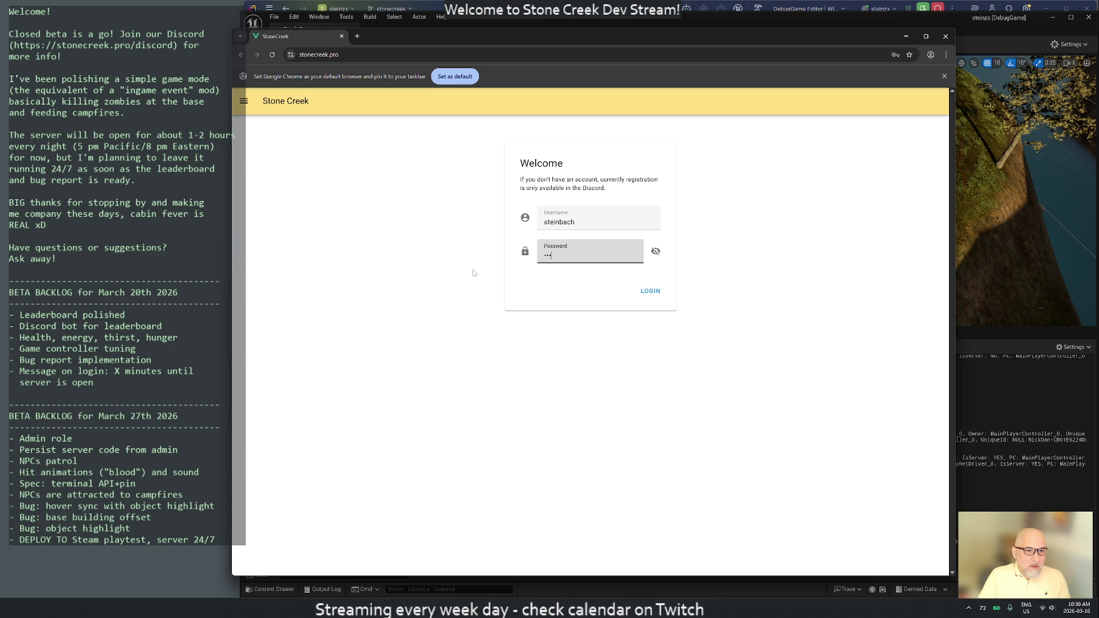
{"action": "type", "text": "**"}
{"action": "key", "text": "Return"}
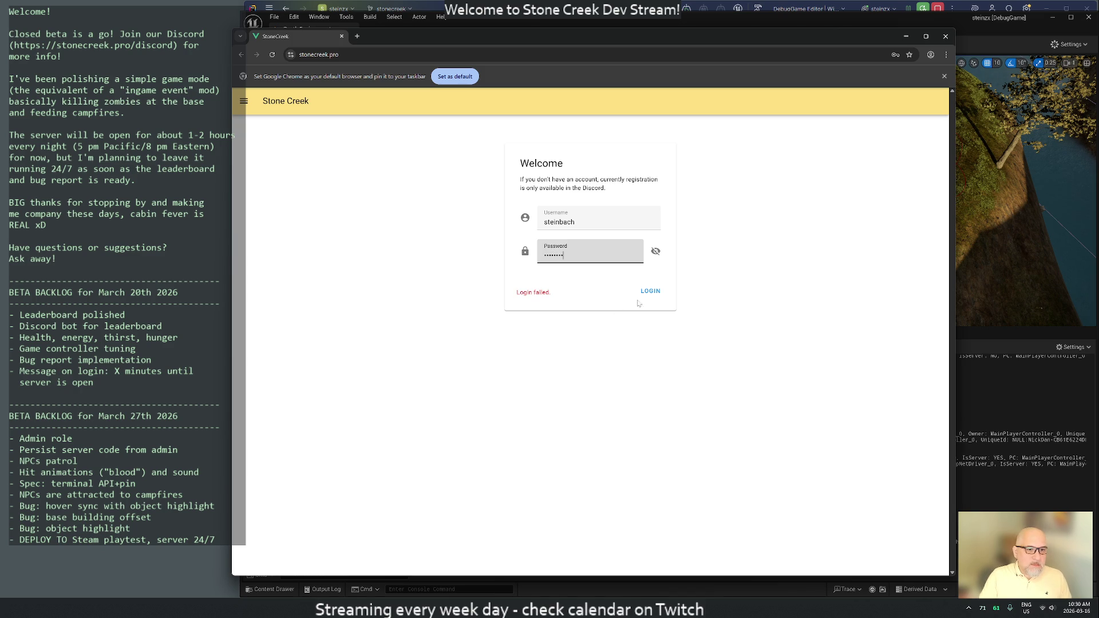
{"action": "key", "text": "ctrl+a"}
{"action": "type", "text": "*******"}
{"action": "key", "text": "Return"}
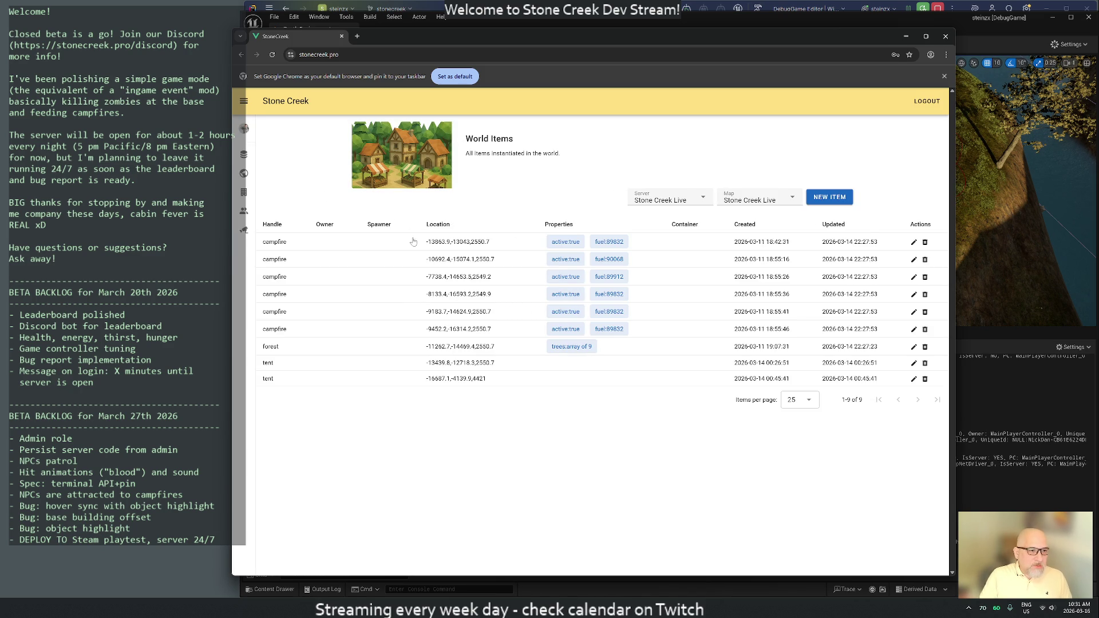
- Check the Server and Map dropdowns, keeping Stone Creek Live selected
{"action": "left_click", "coordinate": [669, 204]}
{"action": "left_click", "coordinate": [744, 204]}
{"action": "left_click", "coordinate": [744, 205]}
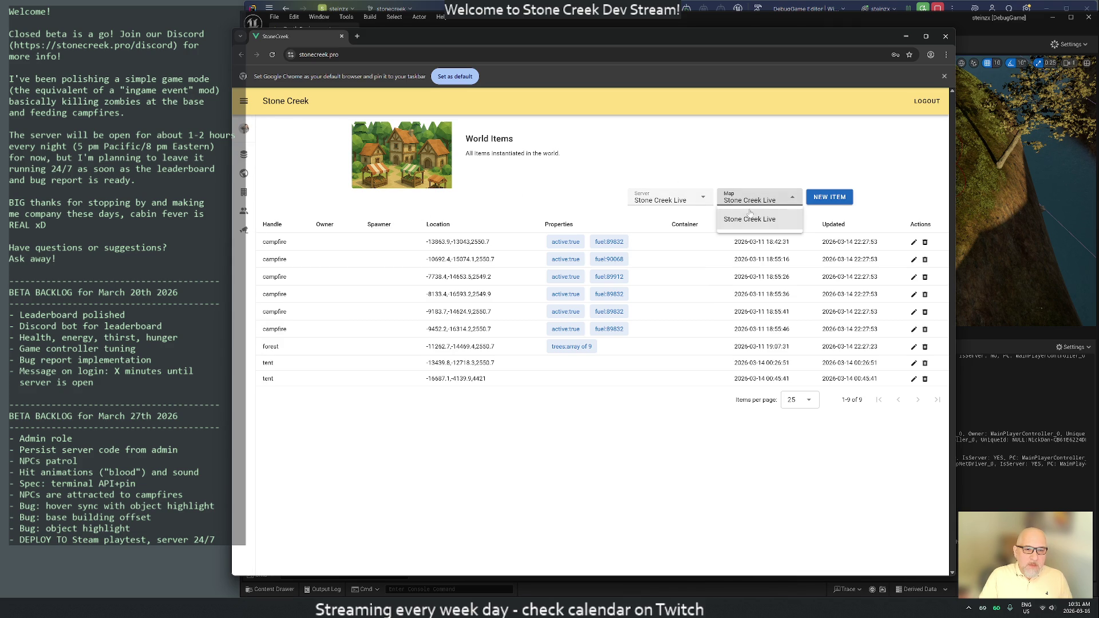
{"action": "left_click", "coordinate": [746, 215]}
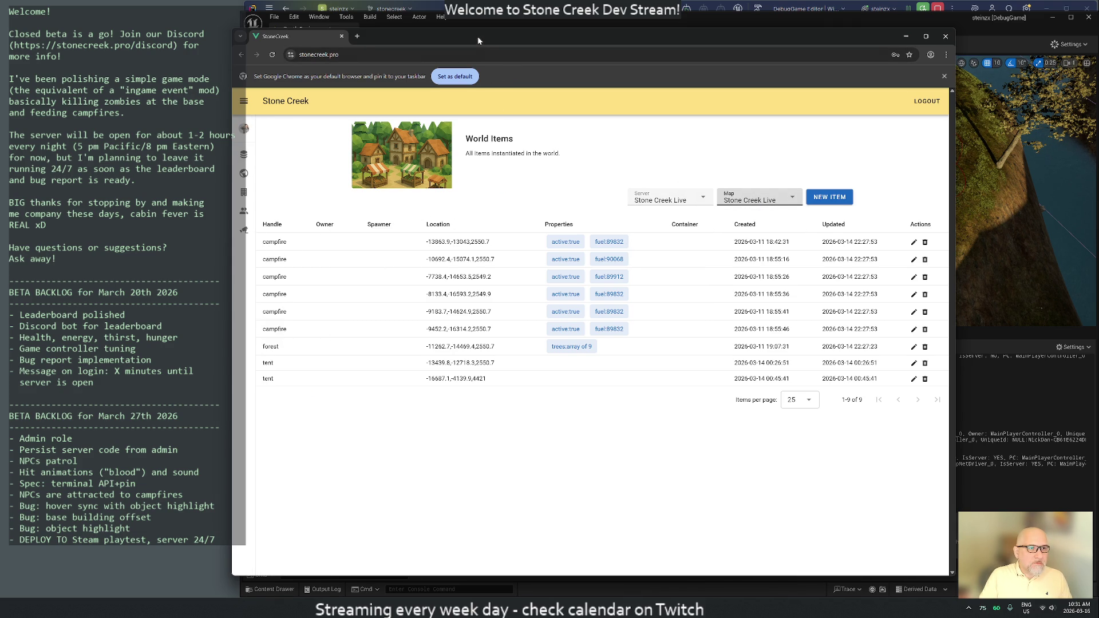
- Snap Chrome to the right half and widen it toward the left
{"action": "key", "text": "super+Right"}
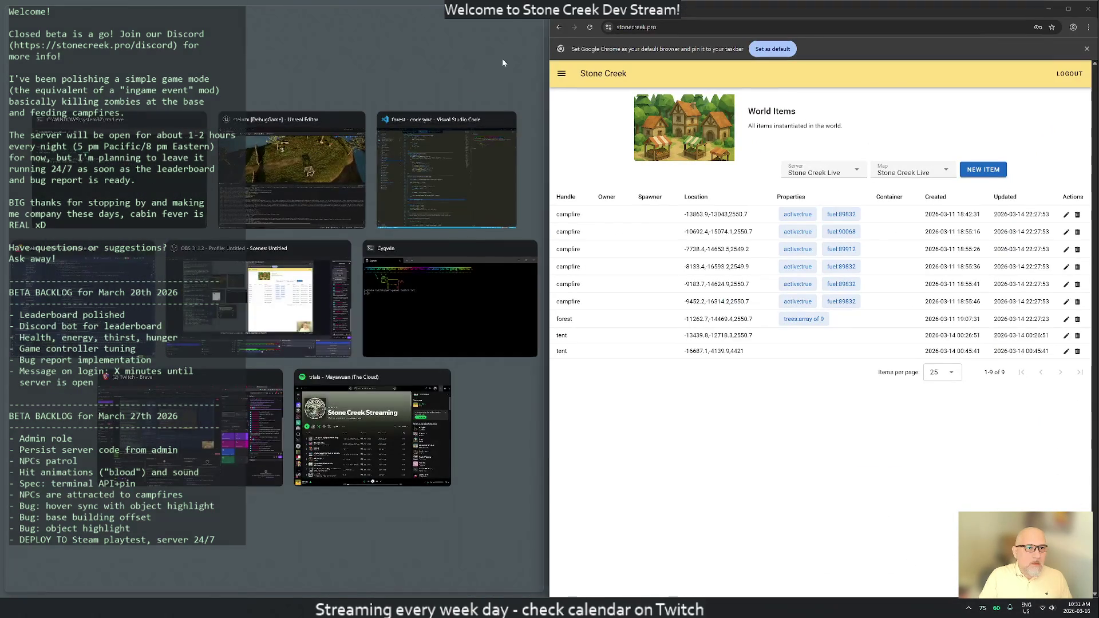
{"action": "left_click", "coordinate": [503, 59]}
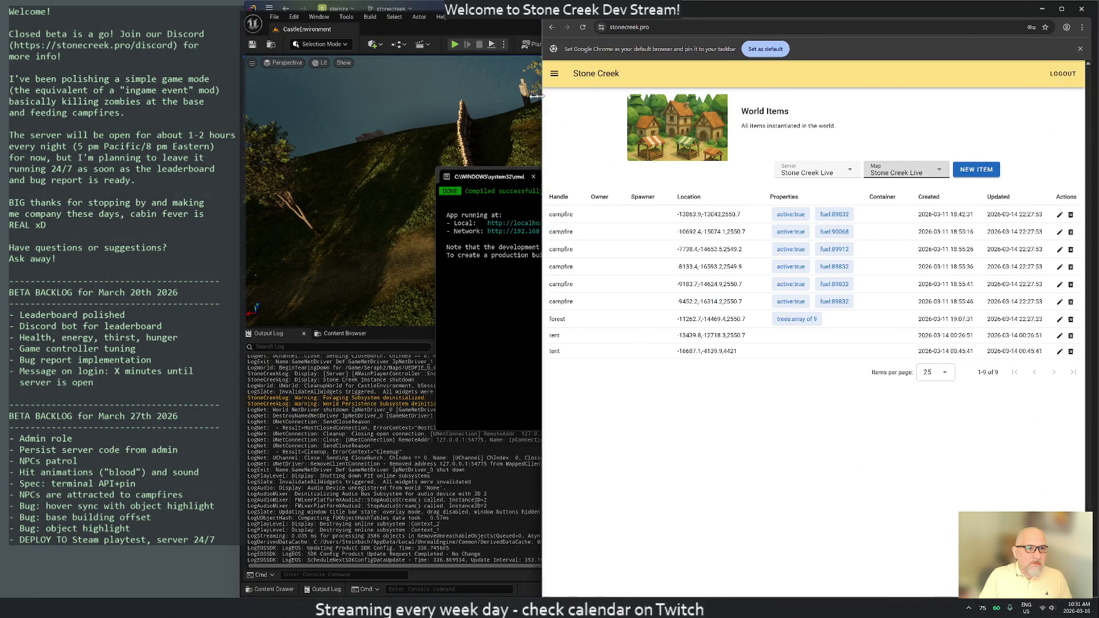
{"action": "left_click_drag", "start_coordinate": [551, 99], "coordinate": [242, 99]}
- Switch to the Item Database page and scroll through its item list
{"action": "left_click", "coordinate": [254, 74]}
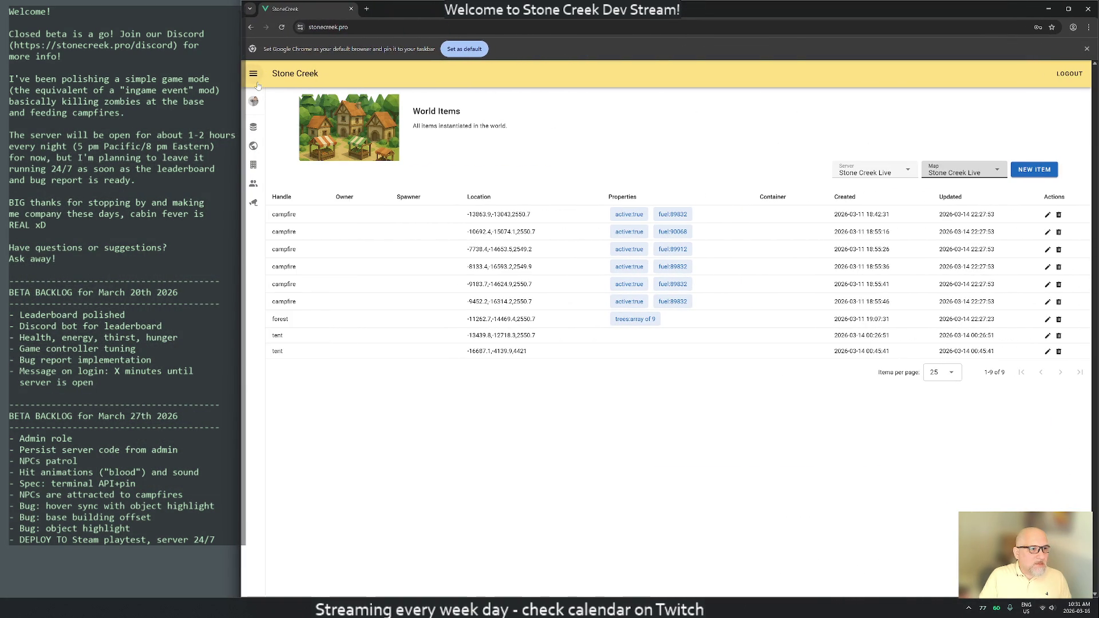
{"action": "left_click", "coordinate": [286, 129]}
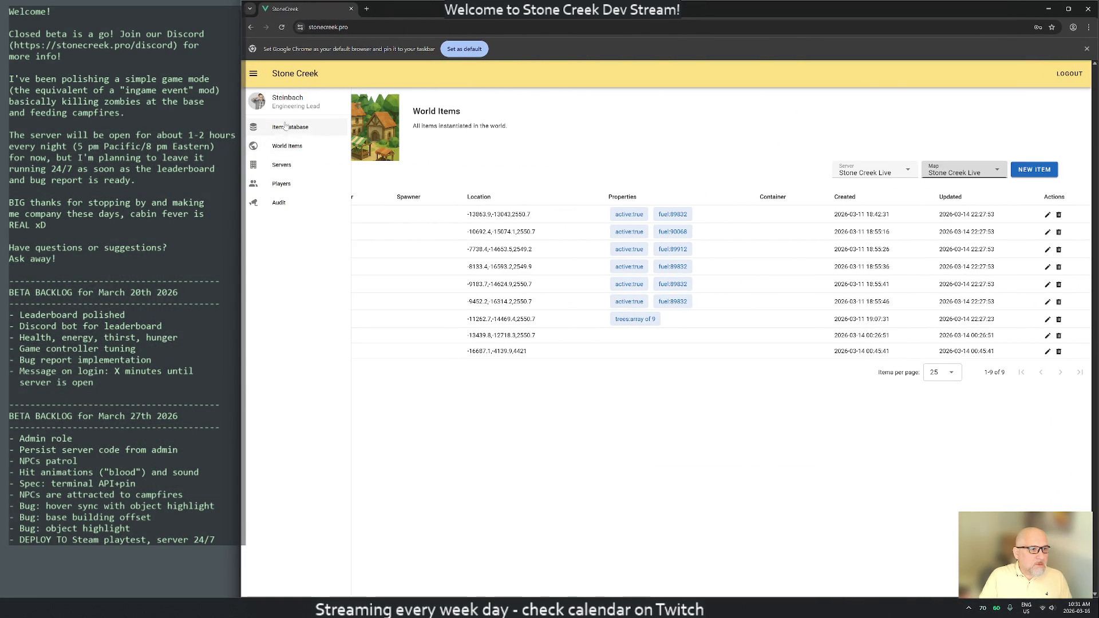
{"action": "scroll", "coordinate": [428, 299], "scroll_direction": "down", "scroll_amount": 2}
{"action": "scroll", "coordinate": [428, 300], "scroll_direction": "up", "scroll_amount": 2}
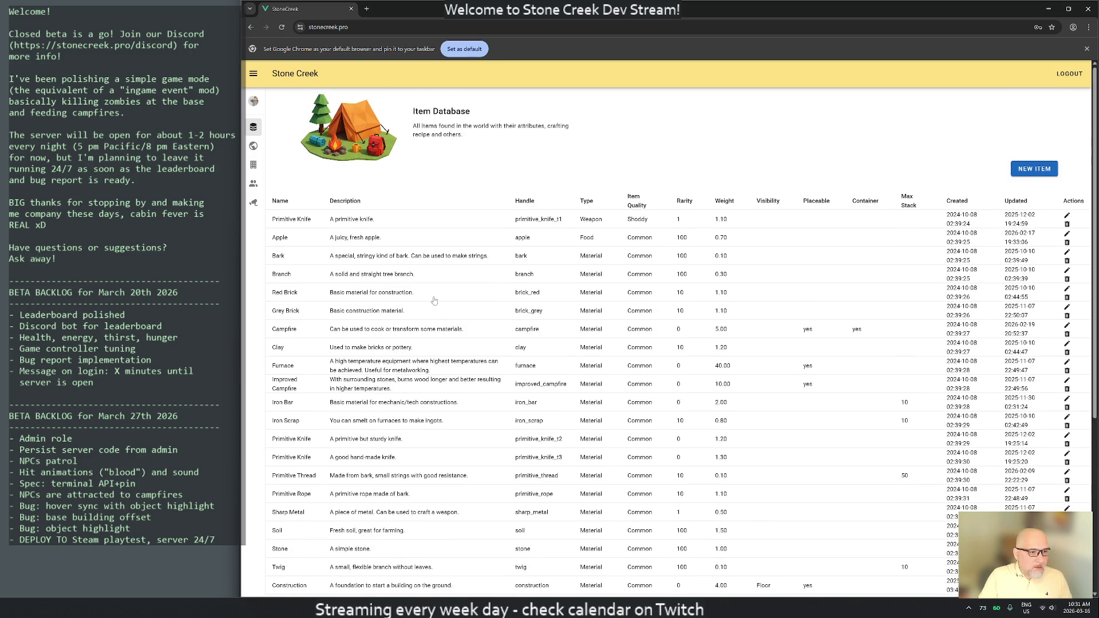
{"action": "scroll", "coordinate": [349, 367], "scroll_direction": "down", "scroll_amount": 2}
{"action": "scroll", "coordinate": [349, 366], "scroll_direction": "up", "scroll_amount": 2}
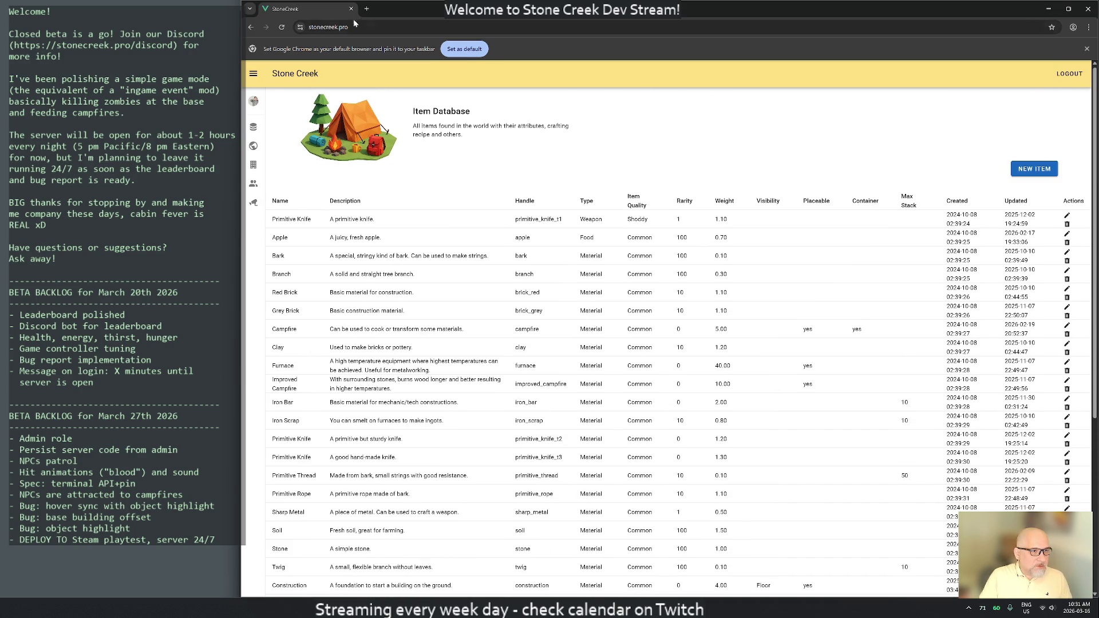
- Try loading 192.168.50.70:8080 and then 127.0.0.1:3000 in Chrome
{"action": "left_click", "coordinate": [328, 27]}
{"action": "type", "text": "192"}
{"action": "key", "text": "Return"}
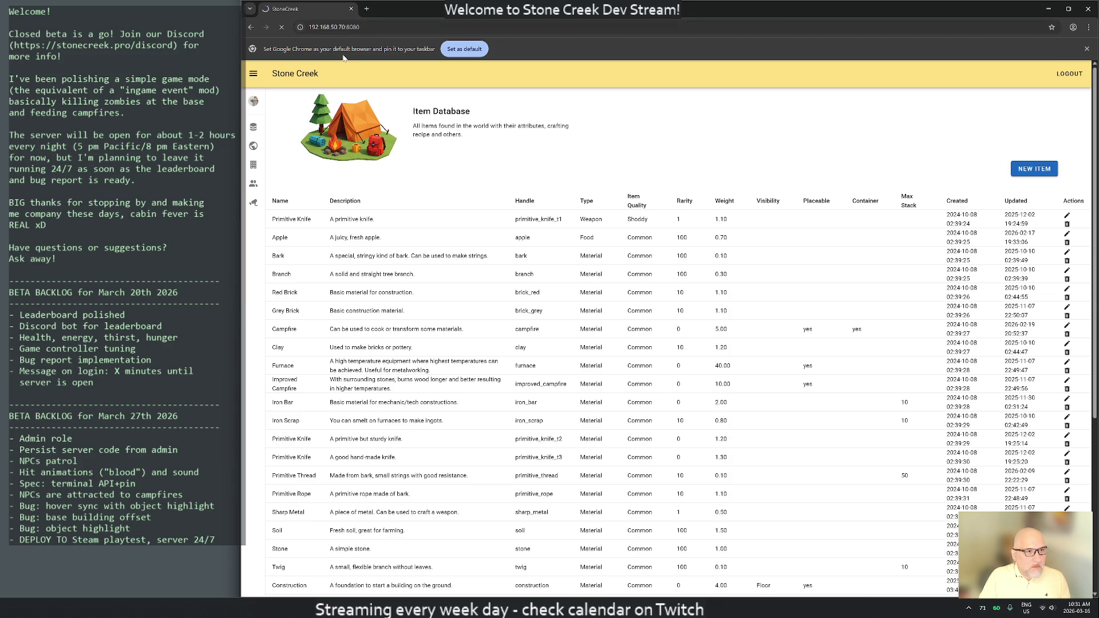
{"action": "left_click", "coordinate": [365, 26]}
{"action": "type", "text": "127.0"}
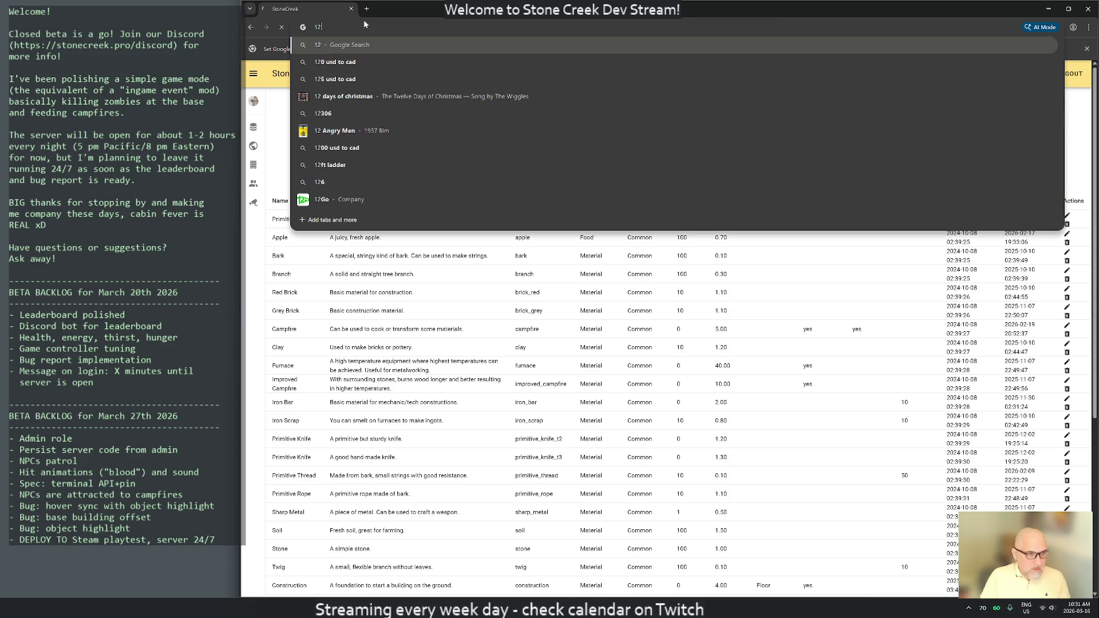
{"action": "type", "text": ".0.1:"}
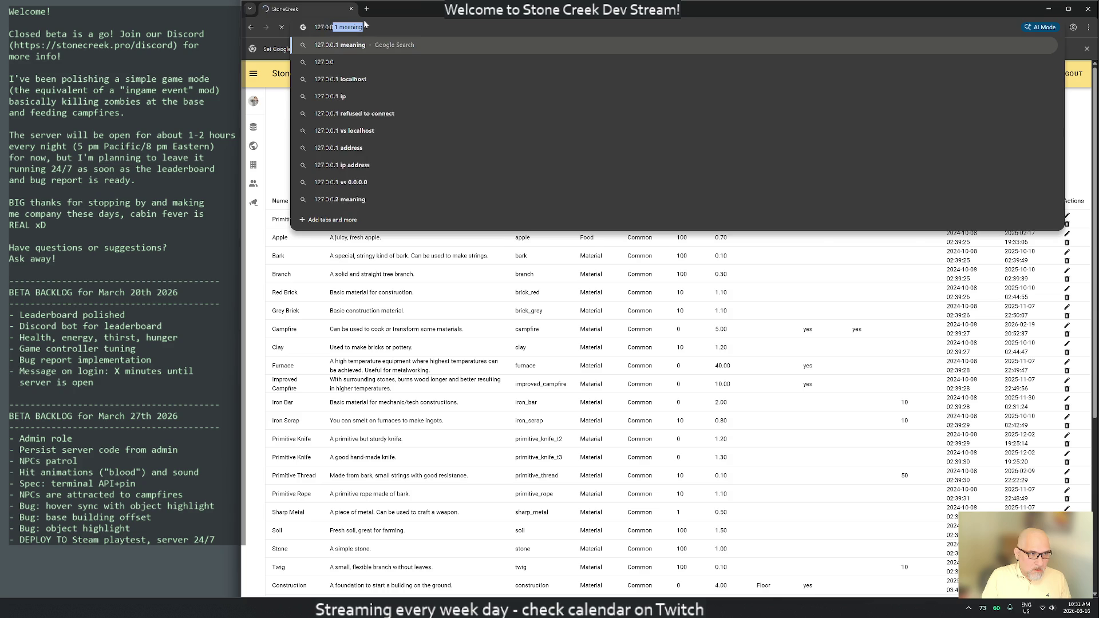
{"action": "type", "text": "30"}
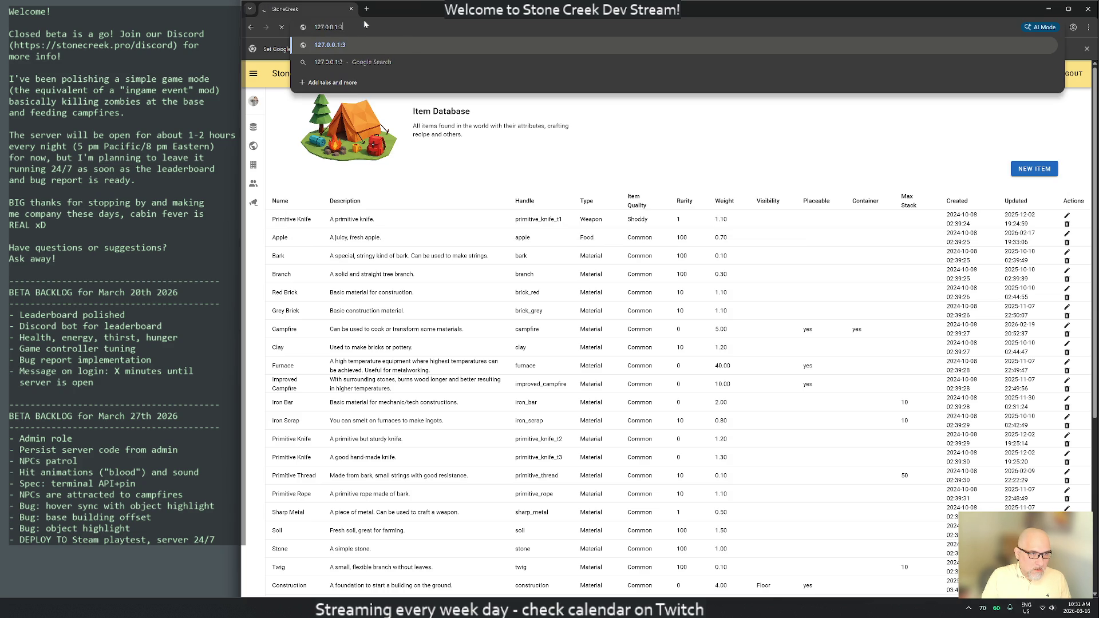
{"action": "type", "text": "00"}
{"action": "key", "text": "Return"}
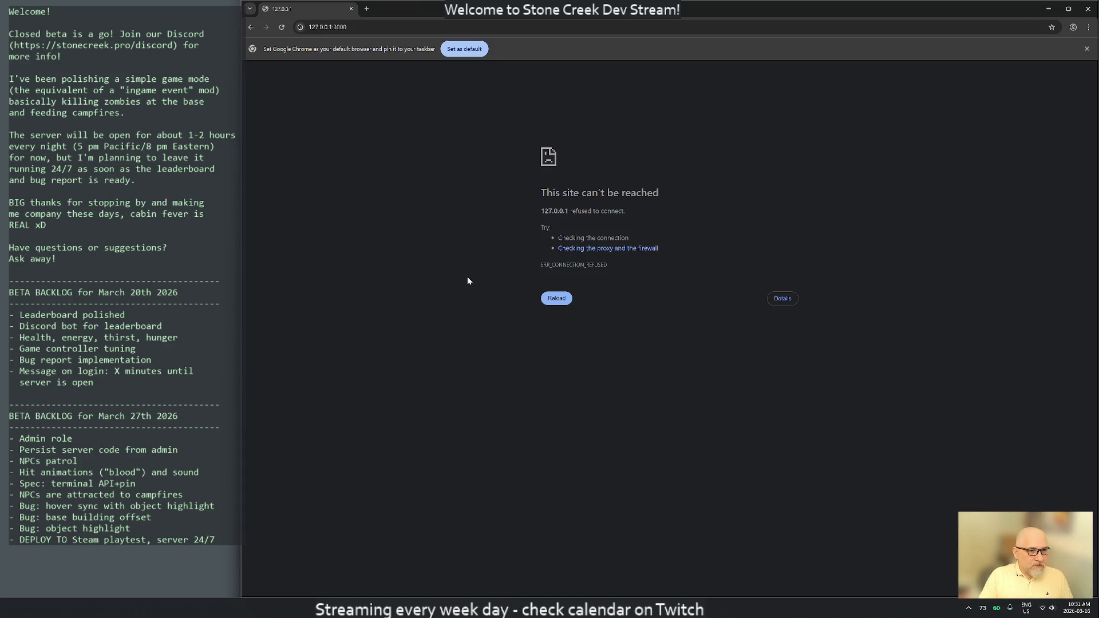
- Check the dev server's port in the terminal and load 127.0.0.1:8080
{"action": "mouse_move", "coordinate": [605, 608]}
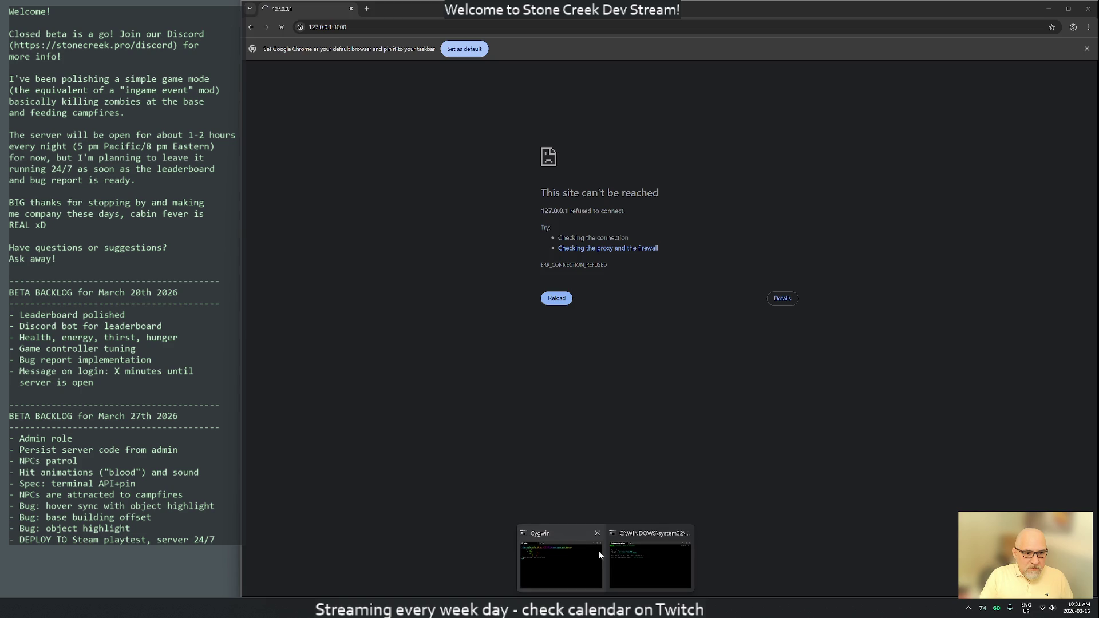
{"action": "left_click", "coordinate": [646, 541]}
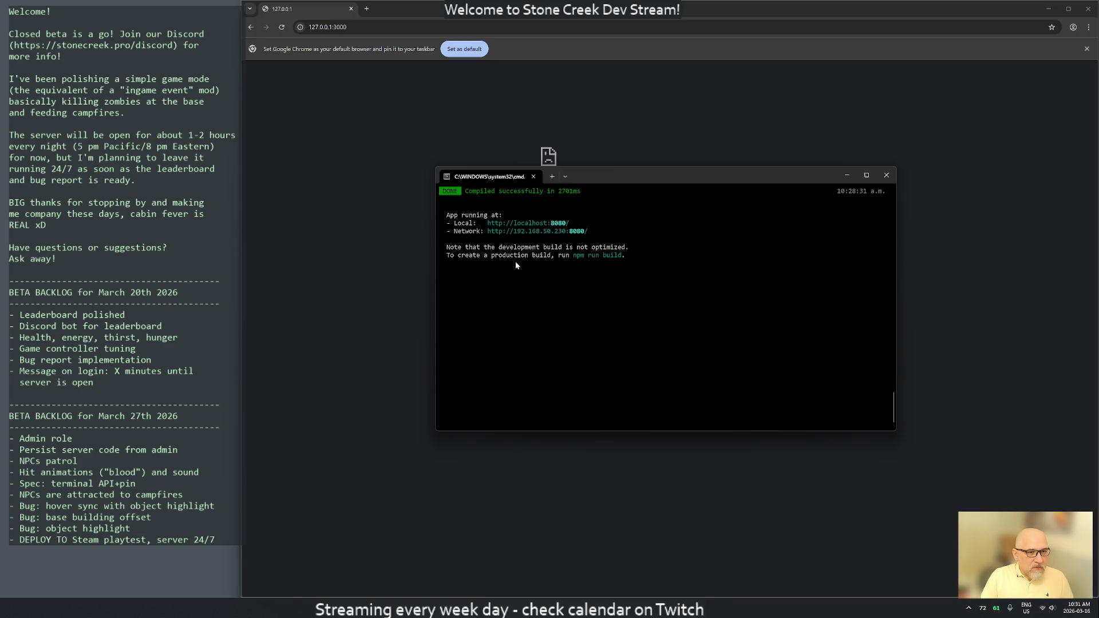
{"action": "double_click", "coordinate": [349, 26]}
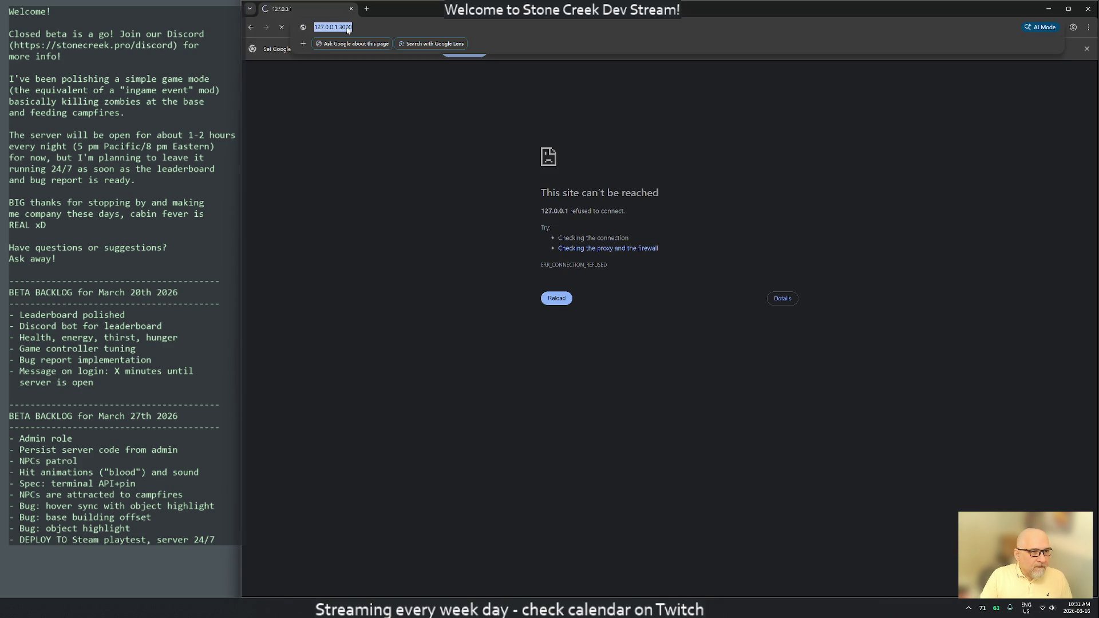
{"action": "type", "text": "8080"}
{"action": "key", "text": "Return"}
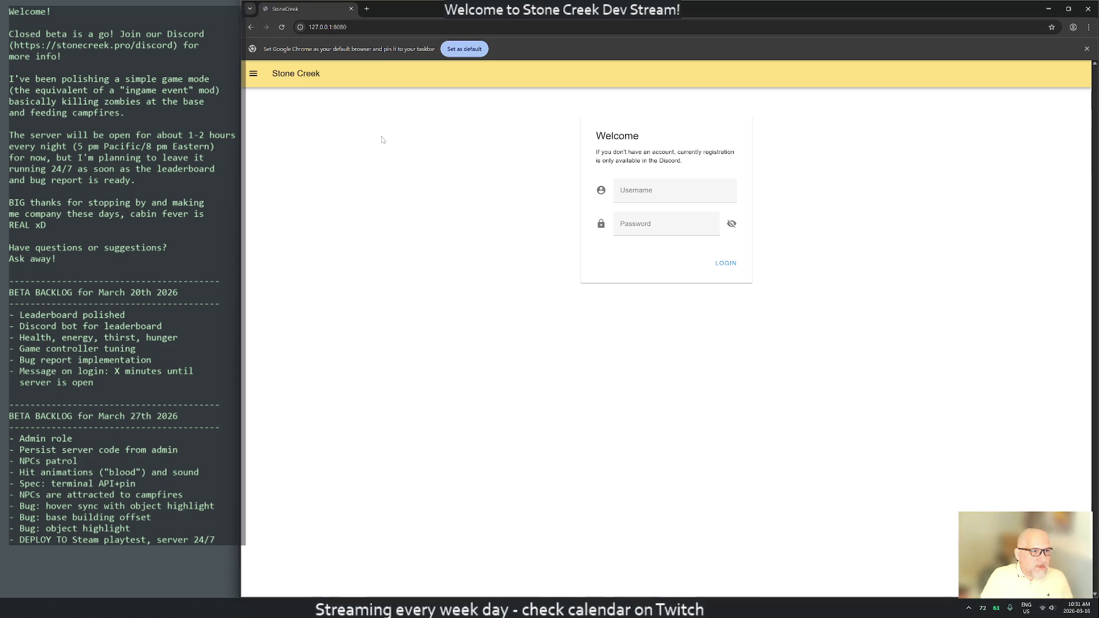
- Sign in to the local admin and decline saving the password
{"action": "type", "text": "STein"}
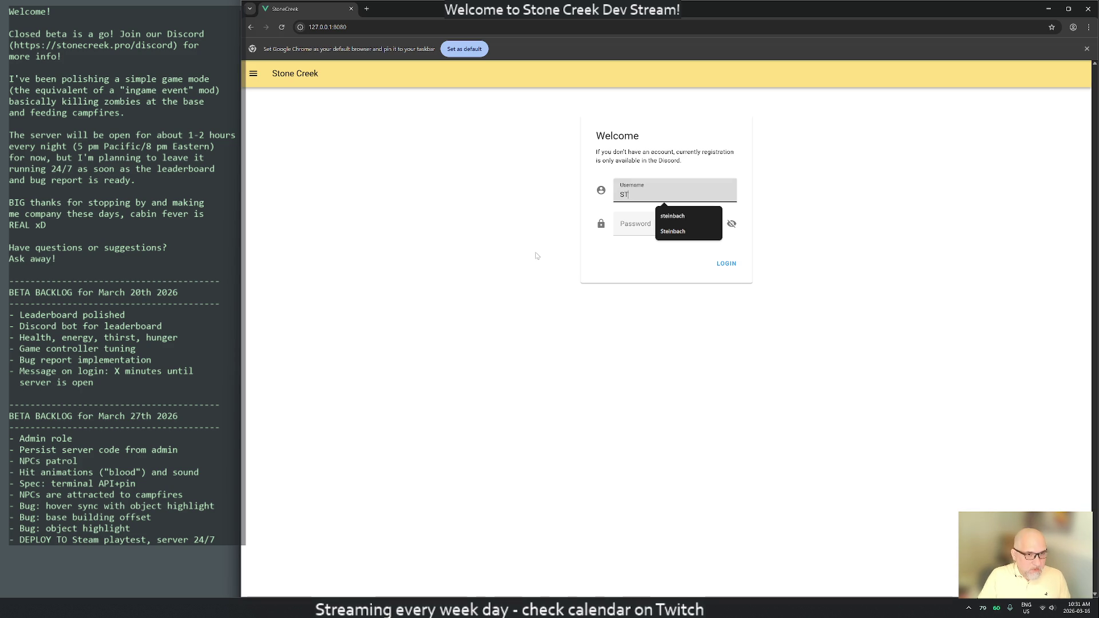
{"action": "key", "text": "BackSpace"}
{"action": "key", "text": "BackSpace"}
{"action": "key", "text": "BackSpace"}
{"action": "type", "text": "teinbach"}
{"action": "key", "text": "Tab"}
{"action": "type", "text": "pasord"}
{"action": "key", "text": "Return"}
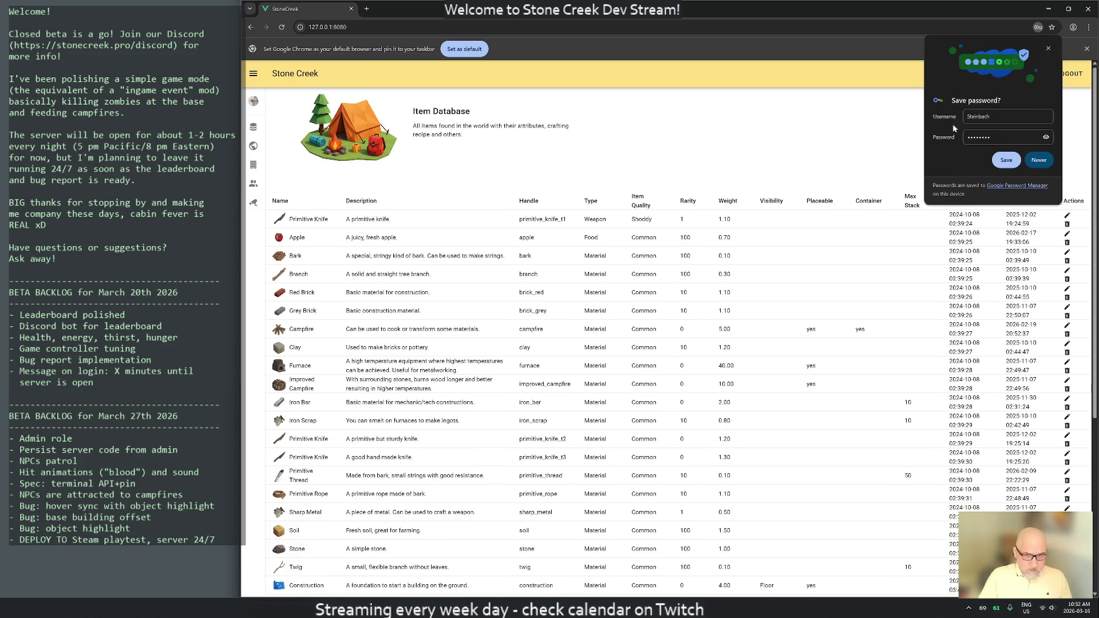
{"action": "left_click", "coordinate": [1065, 185]}
- Read the Tent item's Lua code, close it, then start Play in Unreal Editor
{"action": "scroll", "coordinate": [376, 350], "scroll_direction": "down", "scroll_amount": 5}
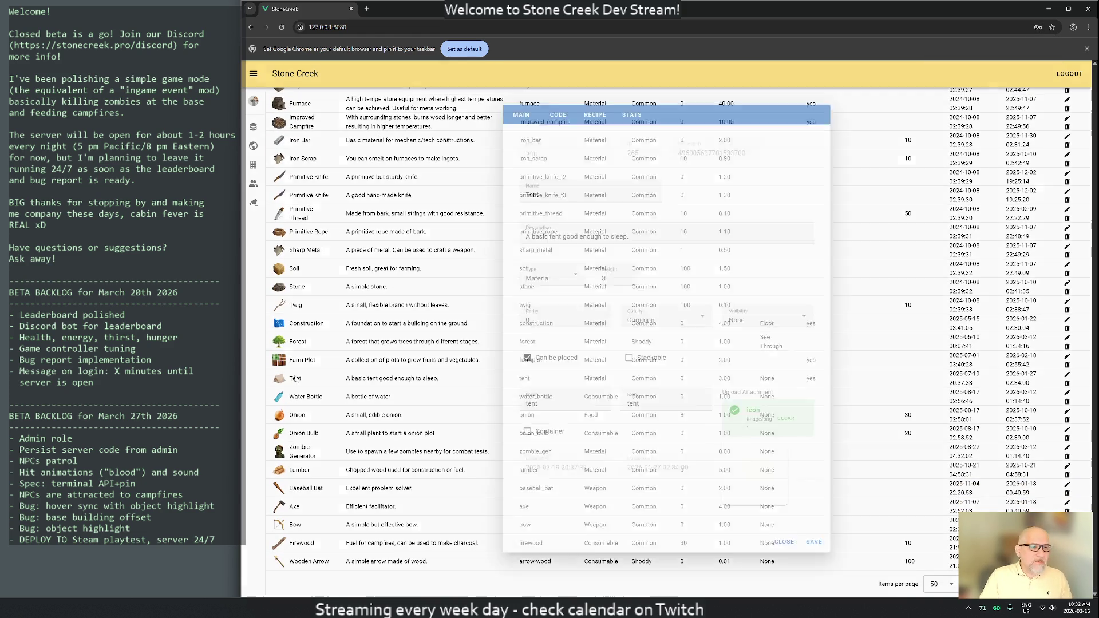
{"action": "left_click", "coordinate": [295, 383]}
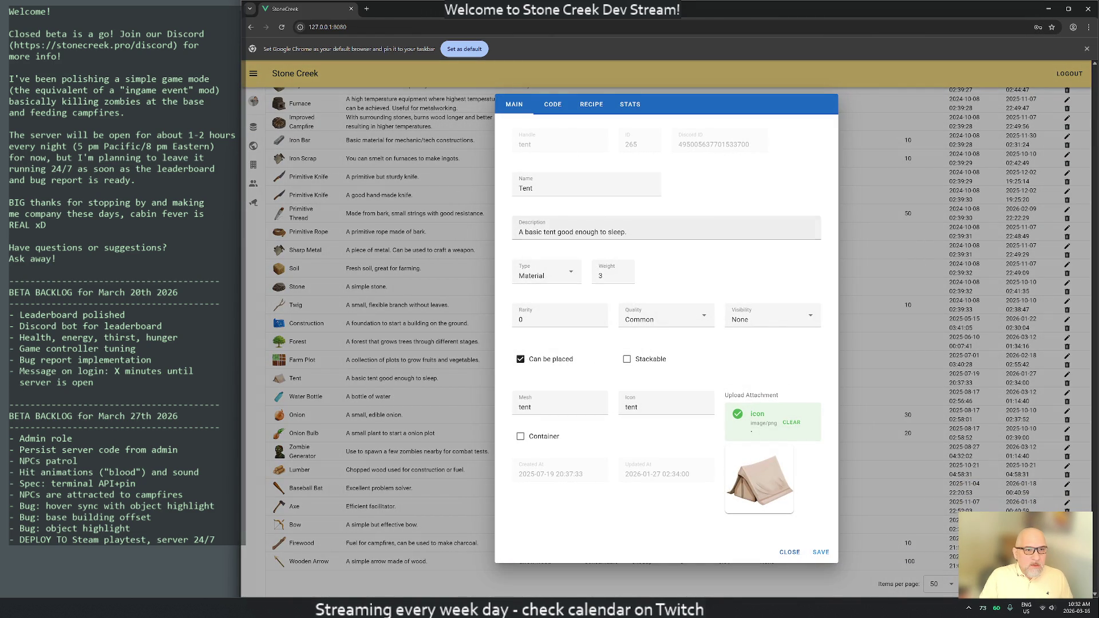
{"action": "left_click", "coordinate": [553, 104]}
{"action": "scroll", "coordinate": [664, 320], "scroll_direction": "down", "scroll_amount": 6}
{"action": "scroll", "coordinate": [664, 321], "scroll_direction": "up", "scroll_amount": 3}
{"action": "scroll", "coordinate": [664, 320], "scroll_direction": "up", "scroll_amount": 3}
{"action": "scroll", "coordinate": [664, 321], "scroll_direction": "down", "scroll_amount": 8}
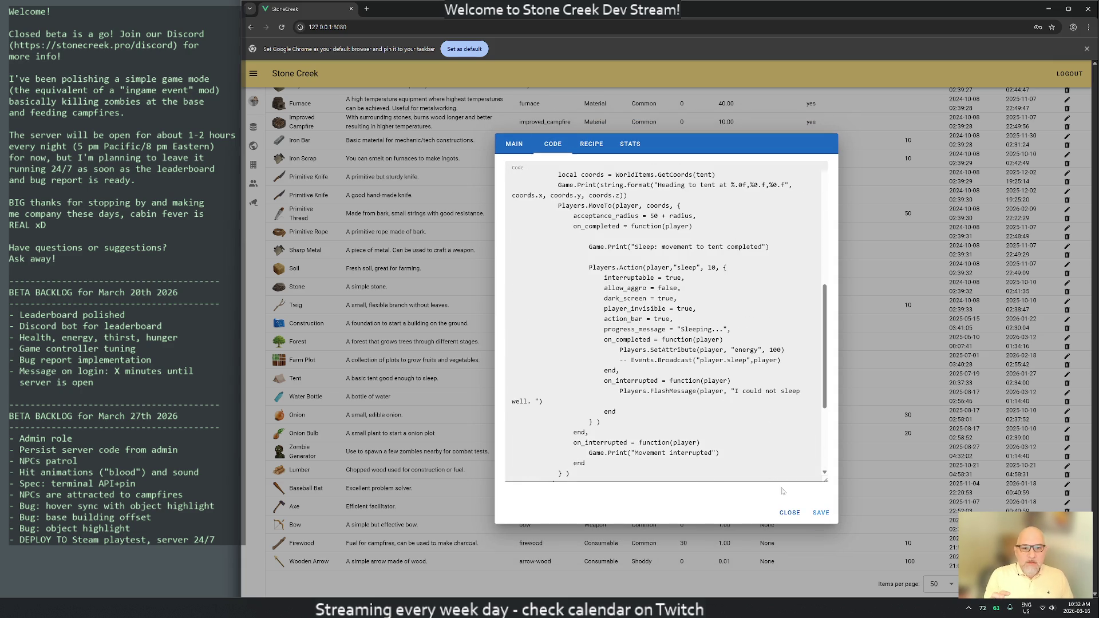
{"action": "left_click", "coordinate": [790, 512]}
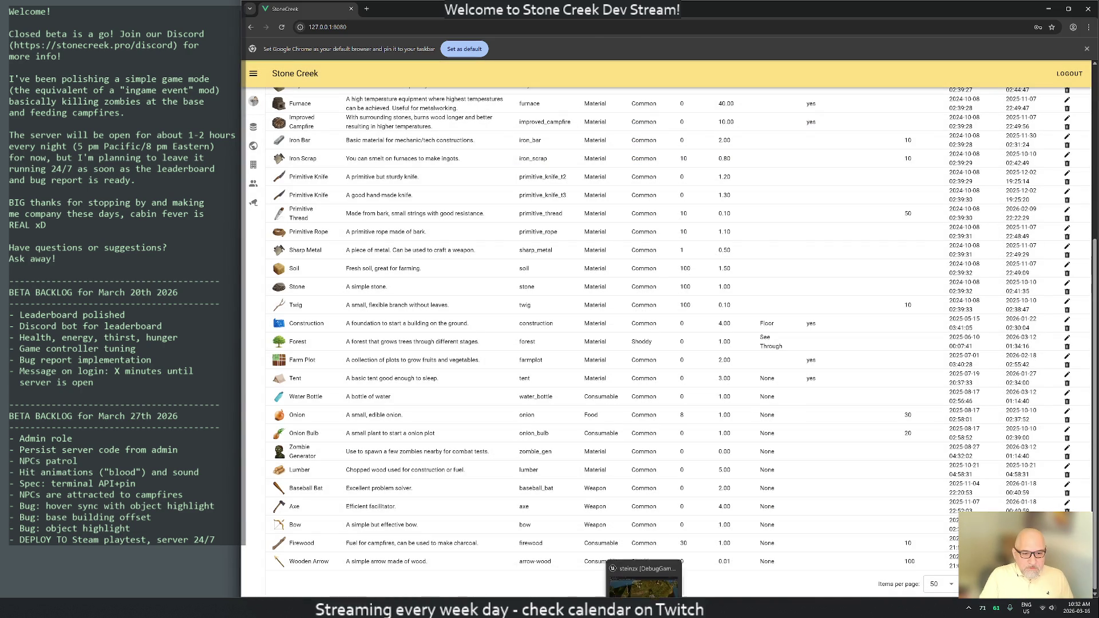
{"action": "key", "text": "alt+Tab"}
{"action": "left_click", "coordinate": [454, 44]}
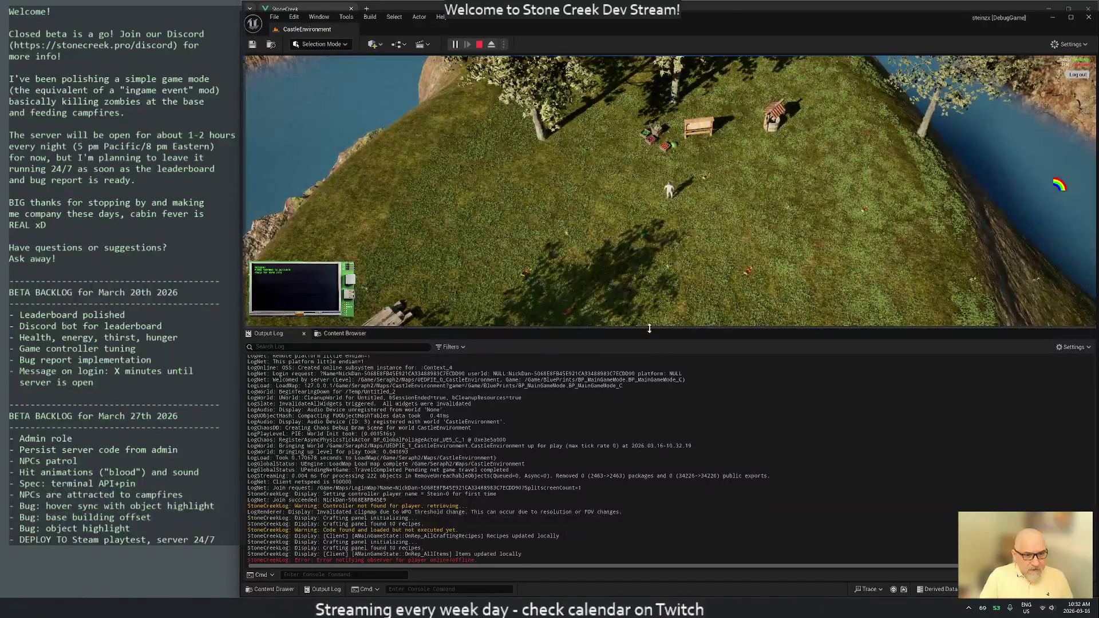
- Enlarge the game view, add a tent via /additem, open the inventory and run forward
{"action": "left_click_drag", "start_coordinate": [648, 327], "coordinate": [649, 479]}
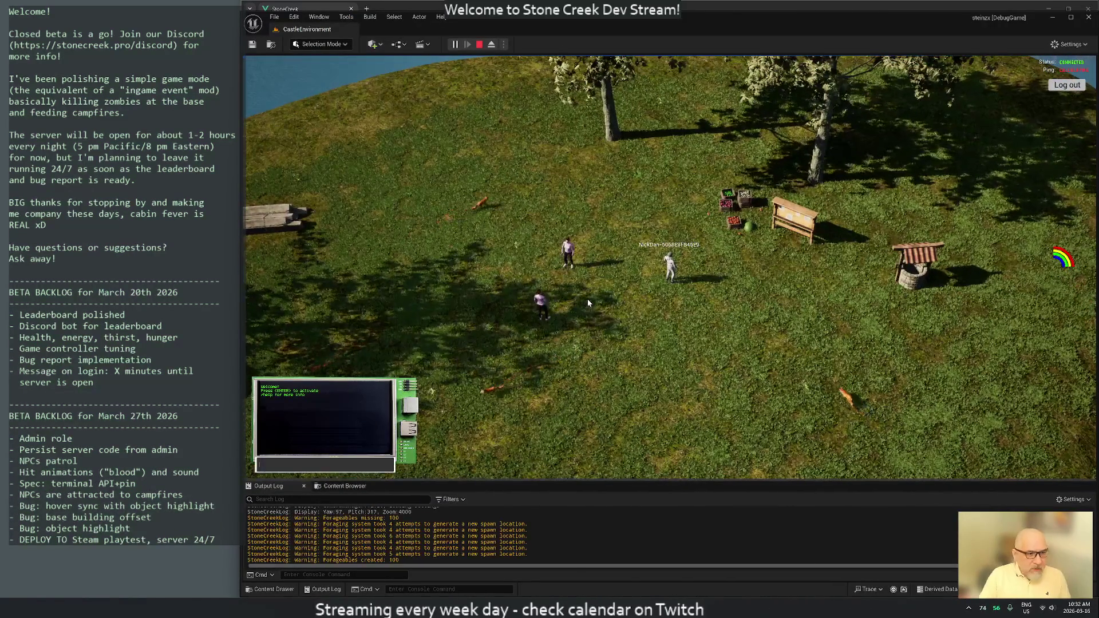
{"action": "type", "text": "/additem tent"}
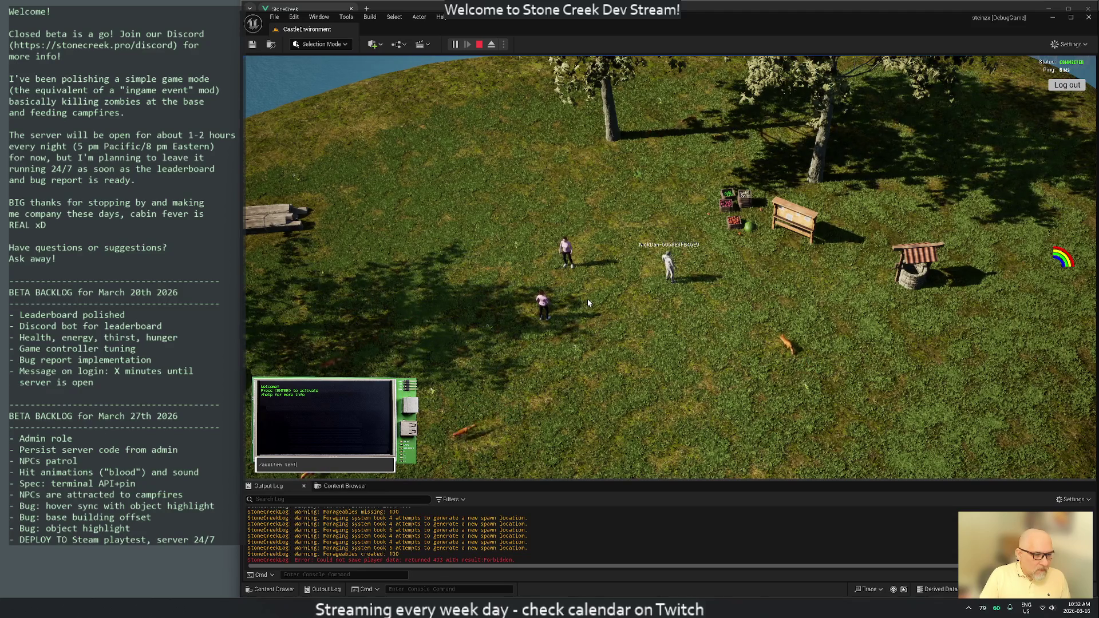
{"action": "key", "text": "Return"}
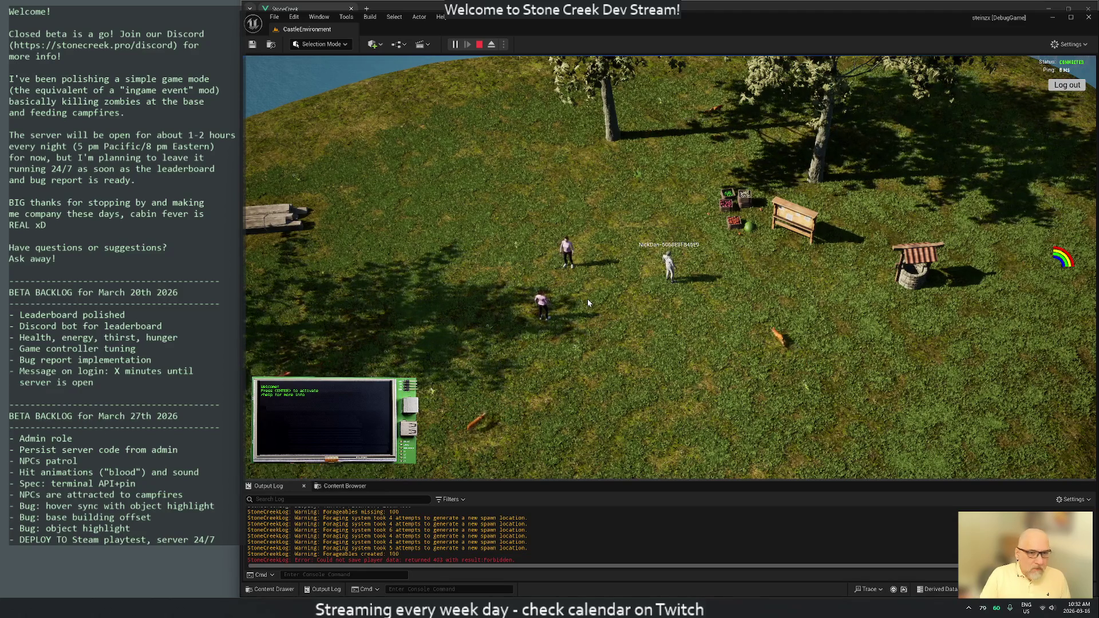
{"action": "key", "text": "i"}
{"action": "key", "text": "w"}
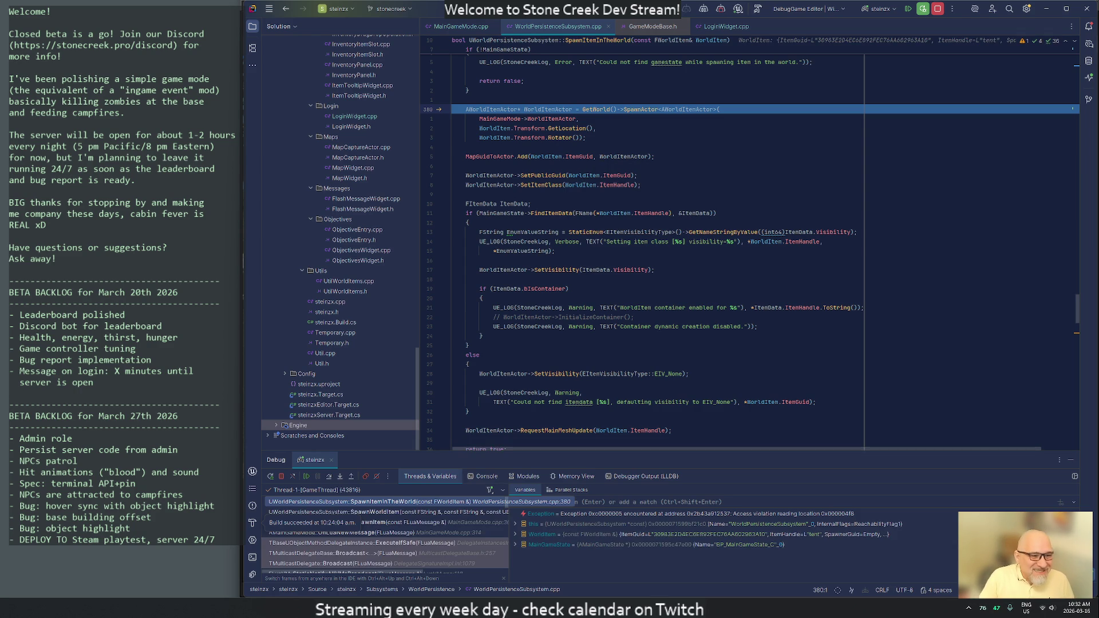
- Resume past the access-violation exception, stop debugging, and check the Stone Creek item table in Chrome
{"action": "left_click", "coordinate": [307, 477]}
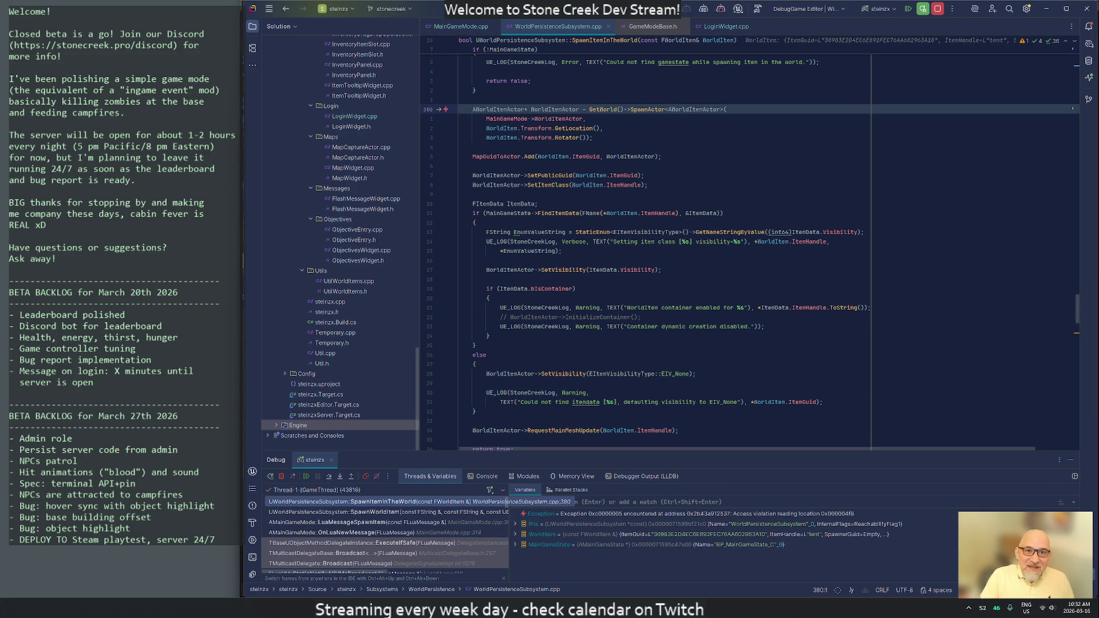
{"action": "left_click", "coordinate": [939, 9]}
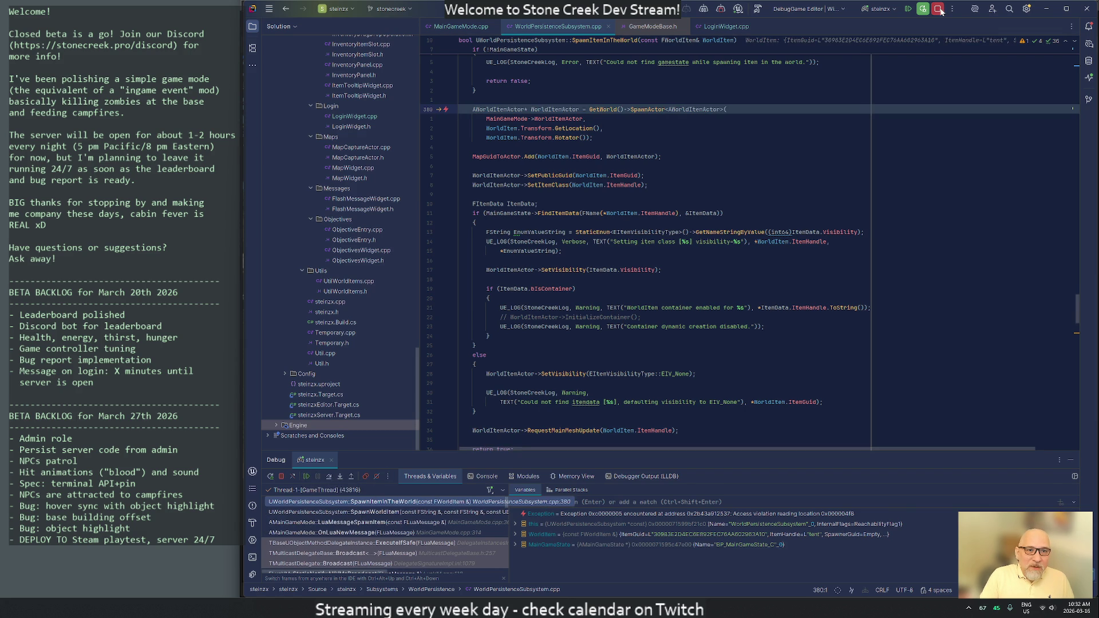
{"action": "key", "text": "alt+Tab"}
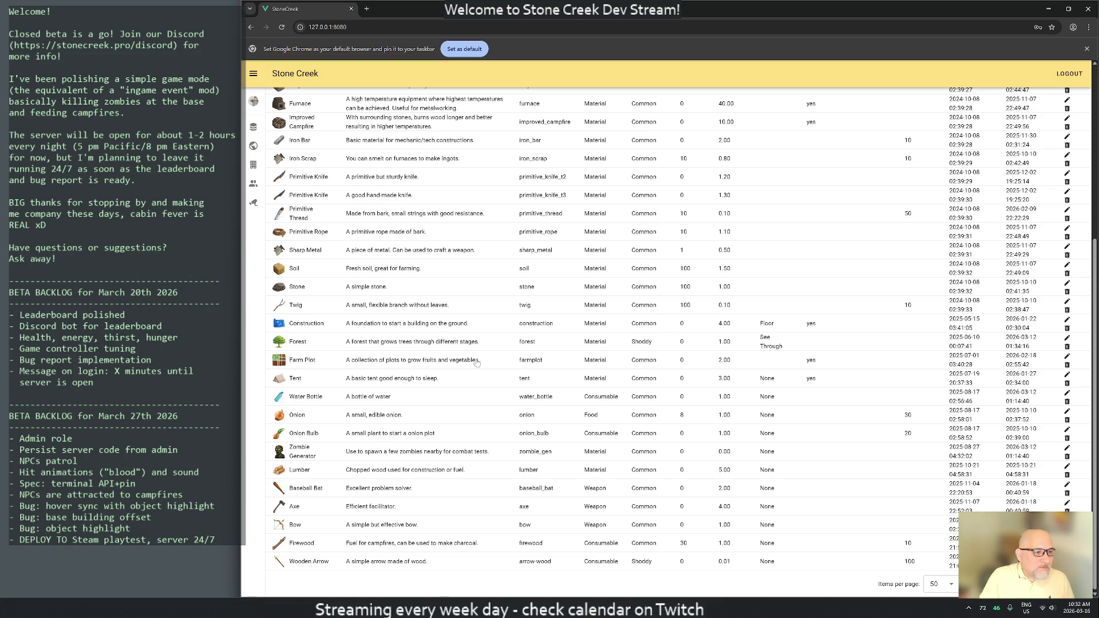
{"action": "scroll", "coordinate": [362, 354], "scroll_direction": "up", "scroll_amount": 2}
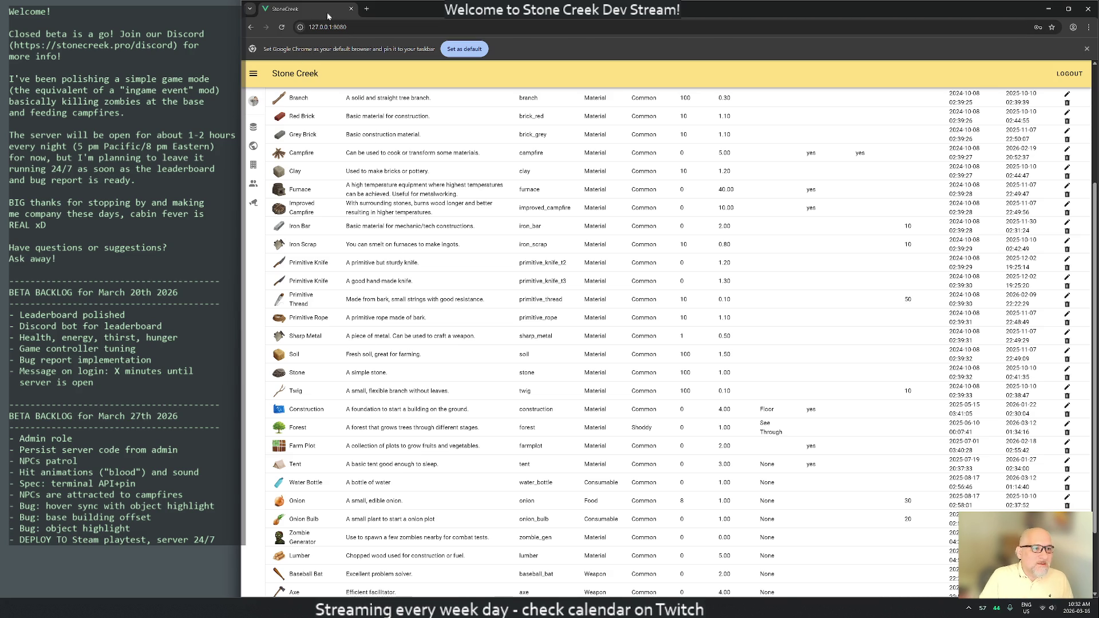
{"action": "key", "text": "alt+Tab"}
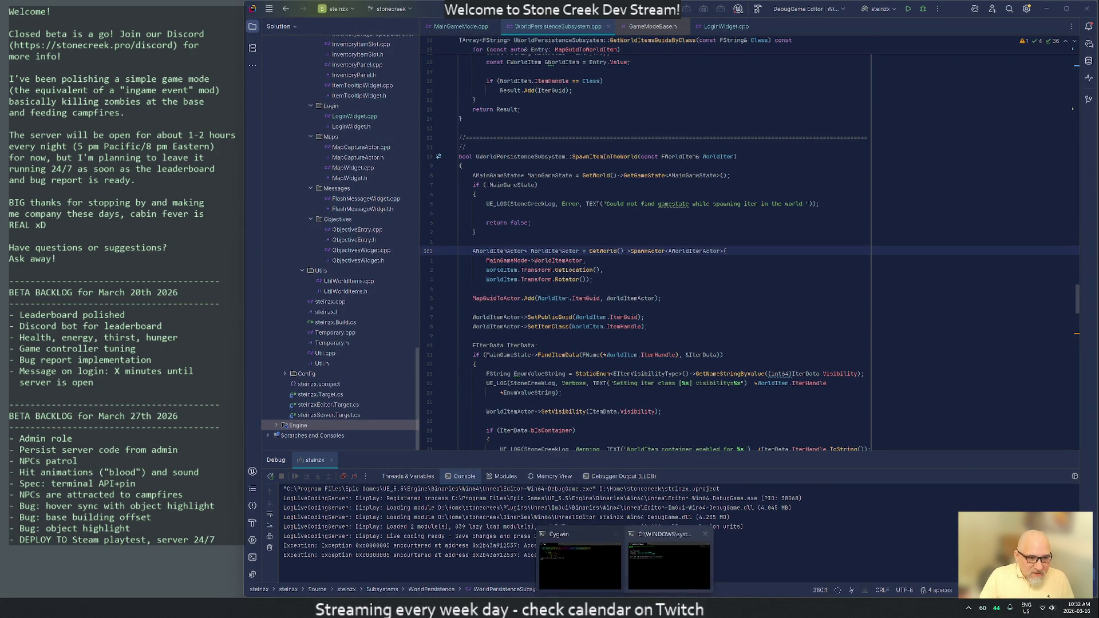
- Copy the end of the frontend dev server output, stop the server and close its window
{"action": "left_click", "coordinate": [668, 558]}
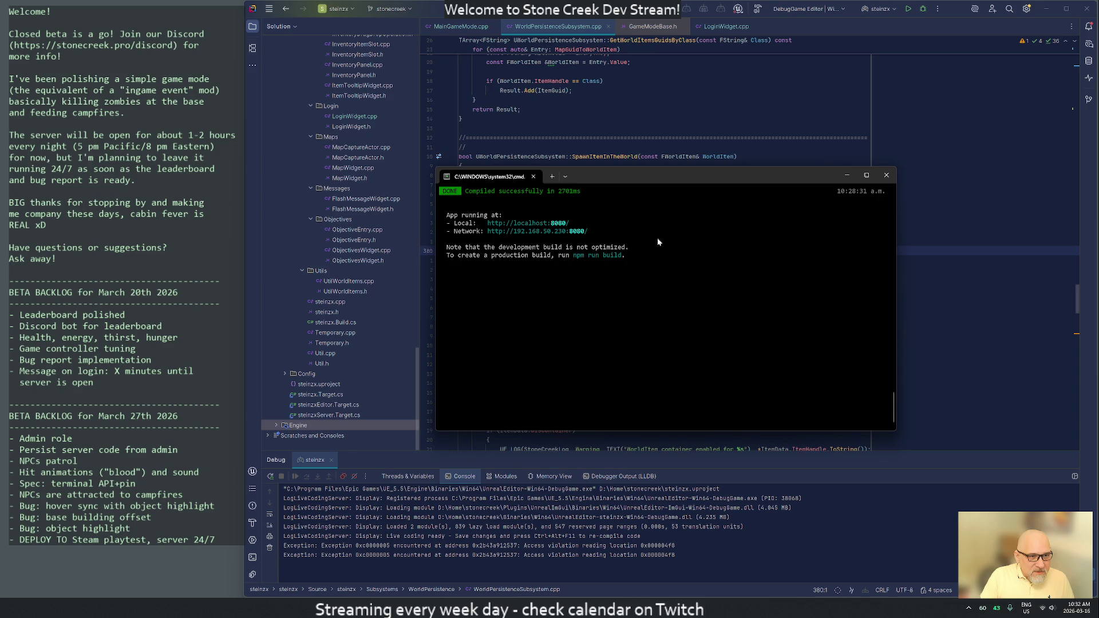
{"action": "left_click_drag", "start_coordinate": [662, 256], "coordinate": [658, 250]}
{"action": "key", "text": "ctrl+c"}
{"action": "key", "text": "ctrl+c"}
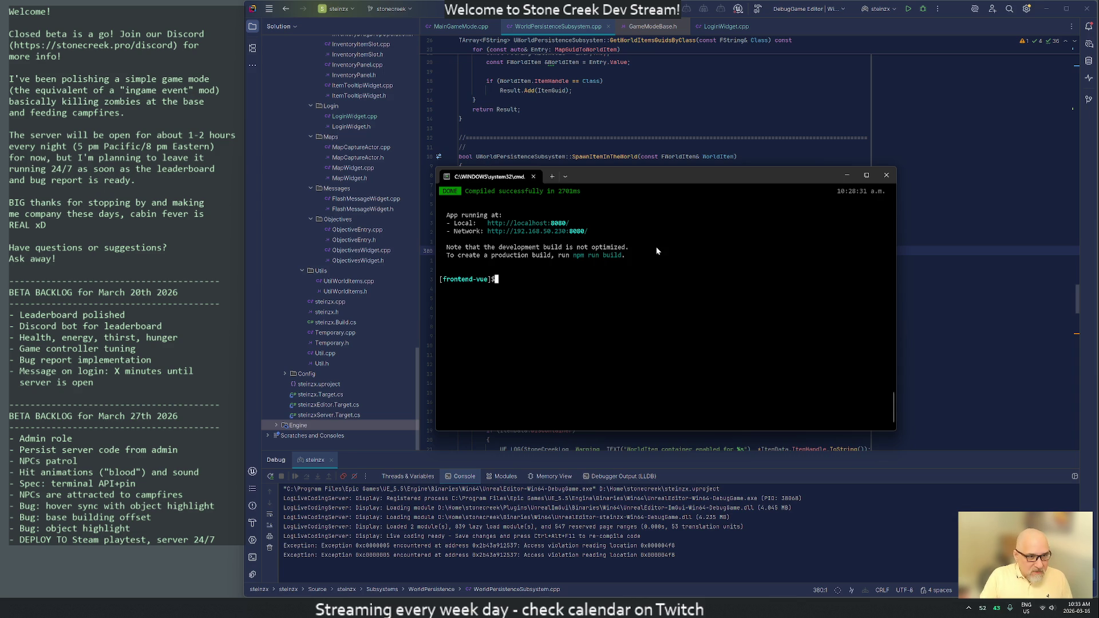
{"action": "left_click", "coordinate": [886, 175]}
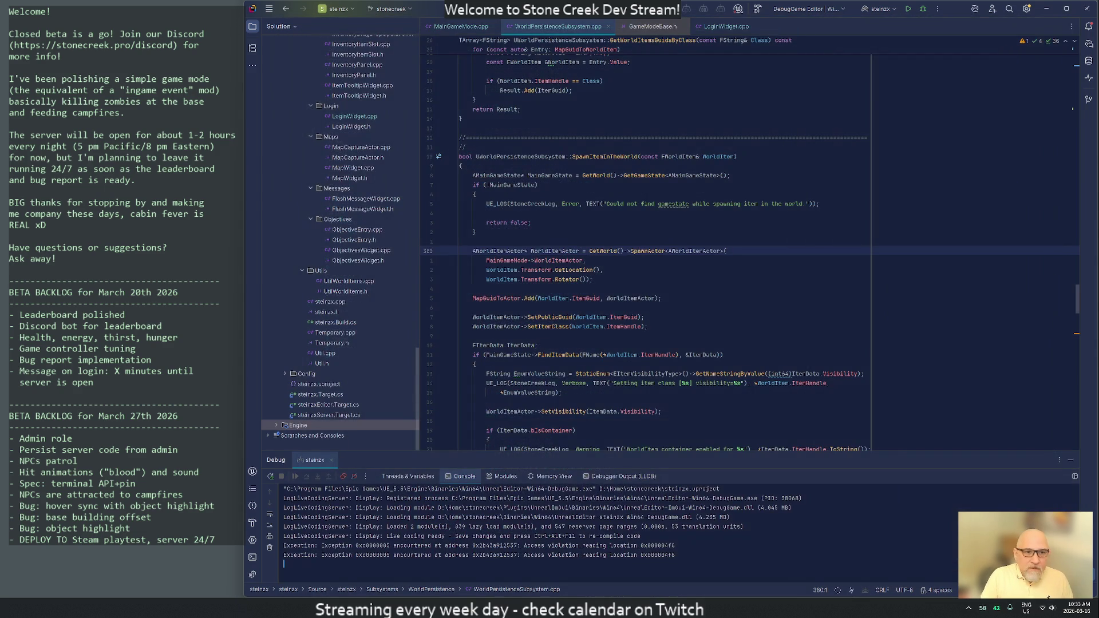
- Run 'tmux attach' in Cygwin to view the backend auth errors, then start a project-wide search in Rider
{"action": "key", "text": "alt+Tab"}
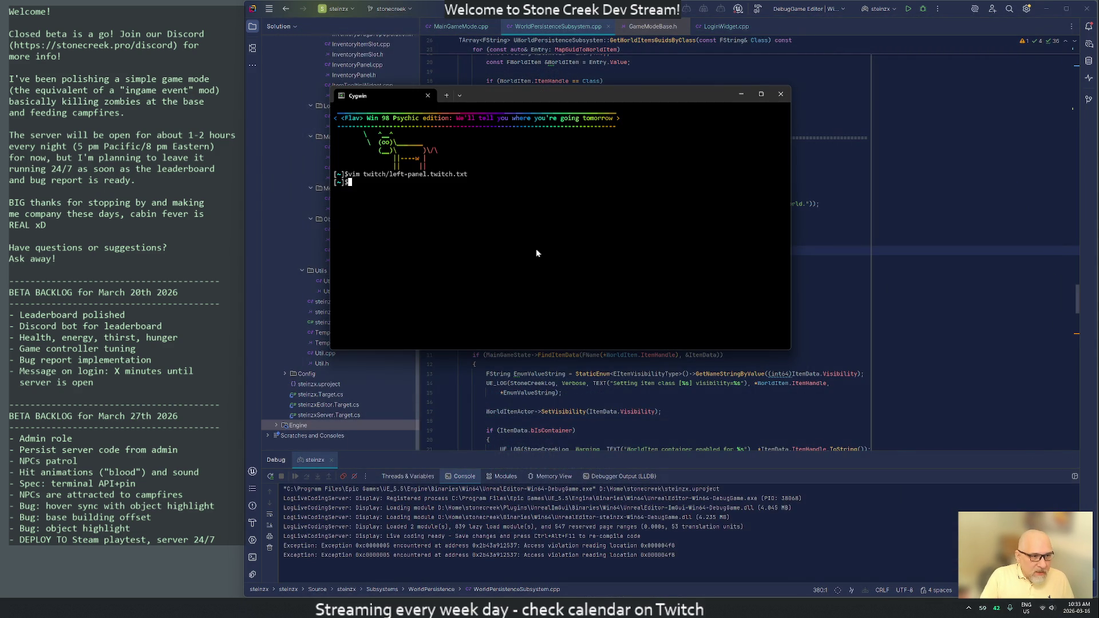
{"action": "type", "text": "tmux attach"}
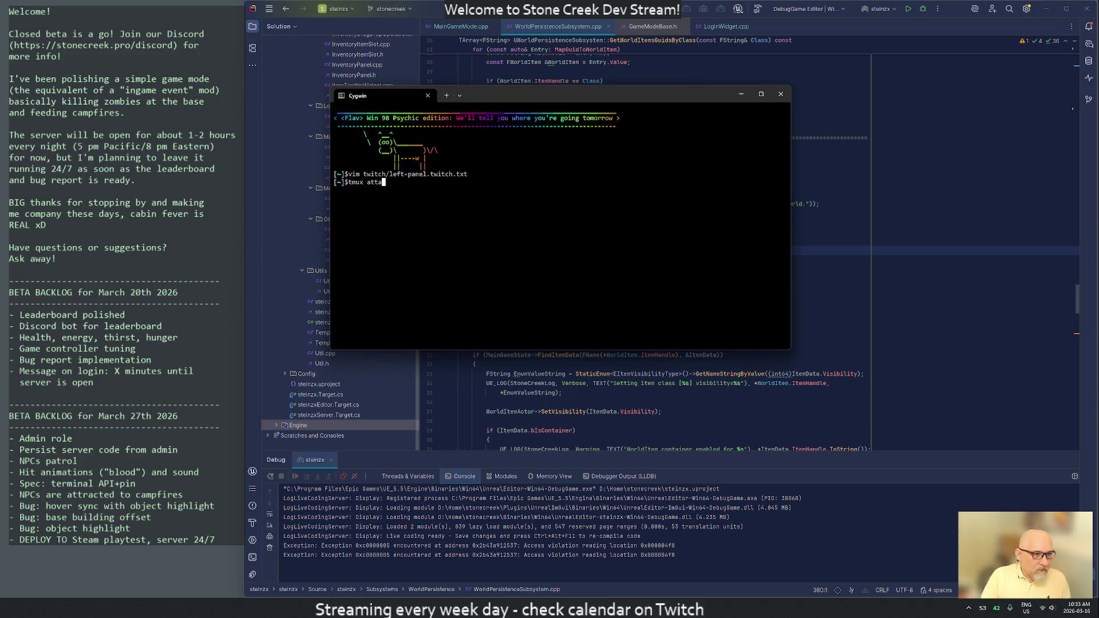
{"action": "key", "text": "Return"}
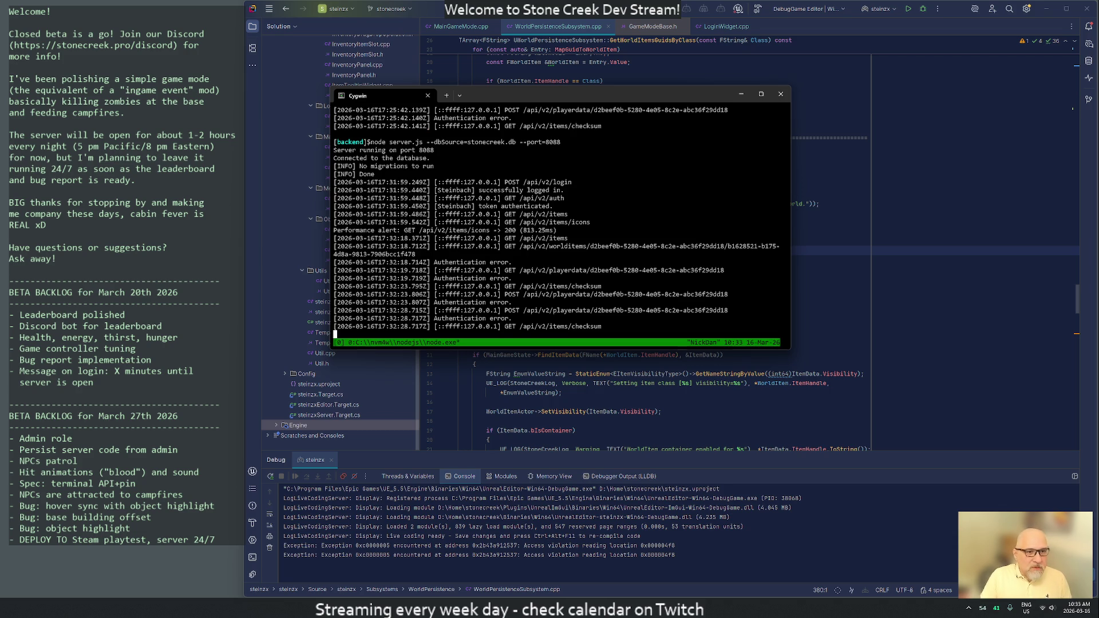
{"action": "left_click_drag", "start_coordinate": [549, 96], "coordinate": [645, 153]}
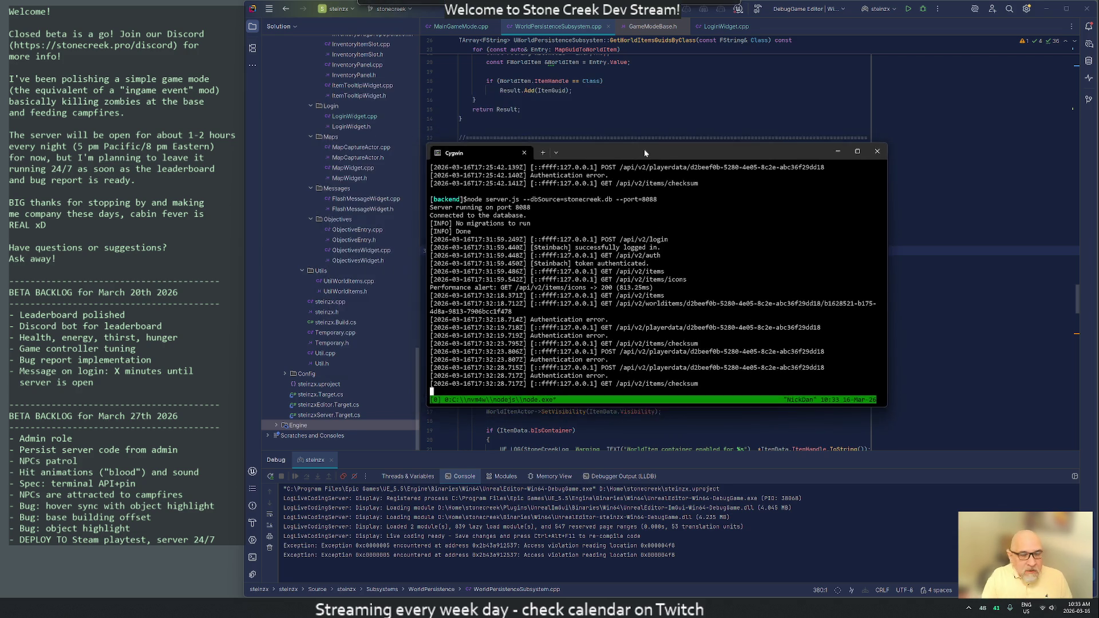
{"action": "key", "text": "alt+Tab"}
{"action": "key", "text": "ctrl+shift+f"}
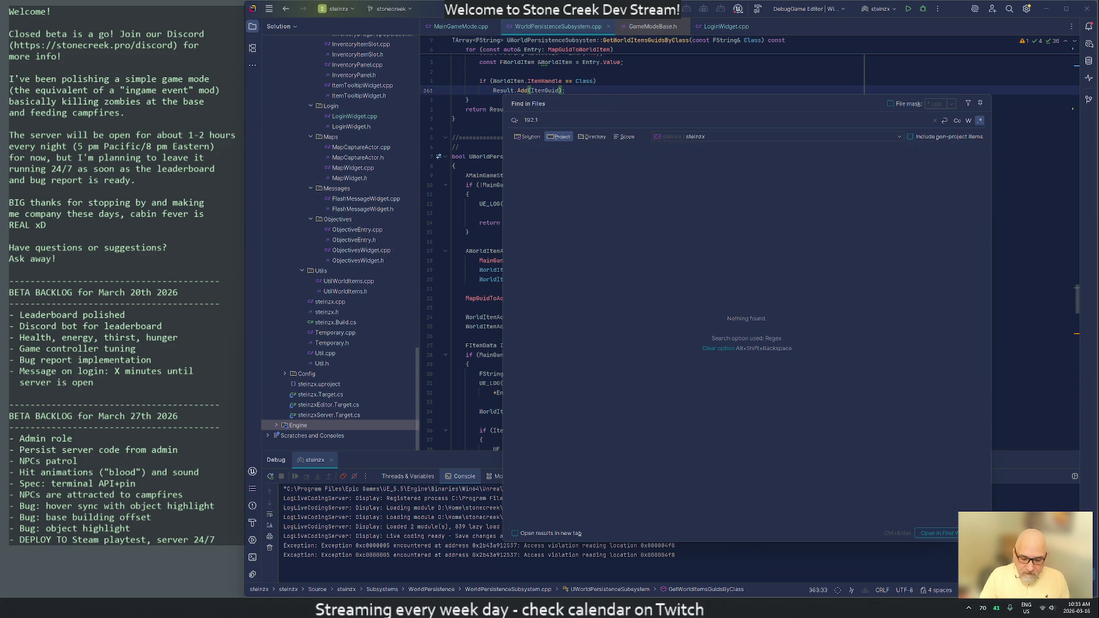
- Search the project for '192.168.', dismiss the empty results, and launch a debug build of the game
{"action": "type", "text": "68."}
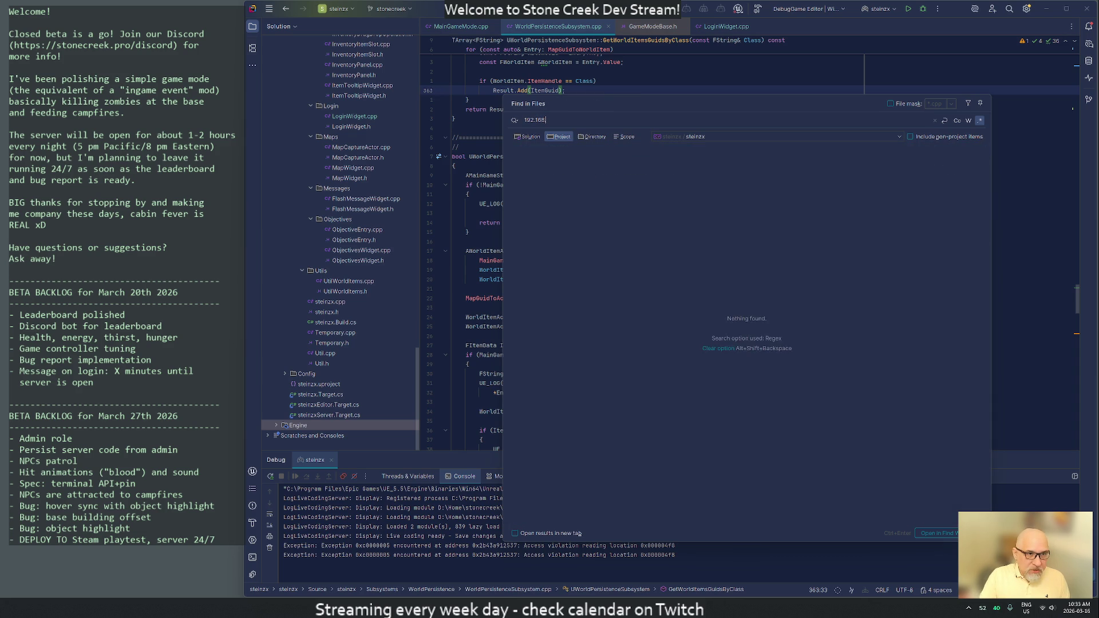
{"action": "key", "text": "Escape"}
{"action": "left_click", "coordinate": [467, 100]}
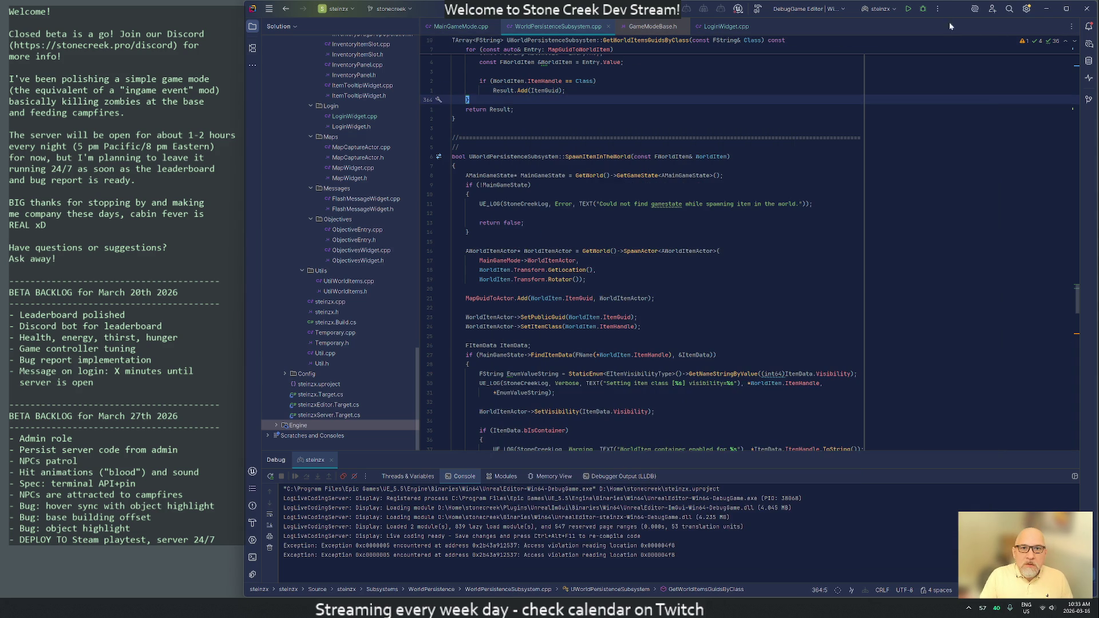
{"action": "left_click", "coordinate": [918, 10]}
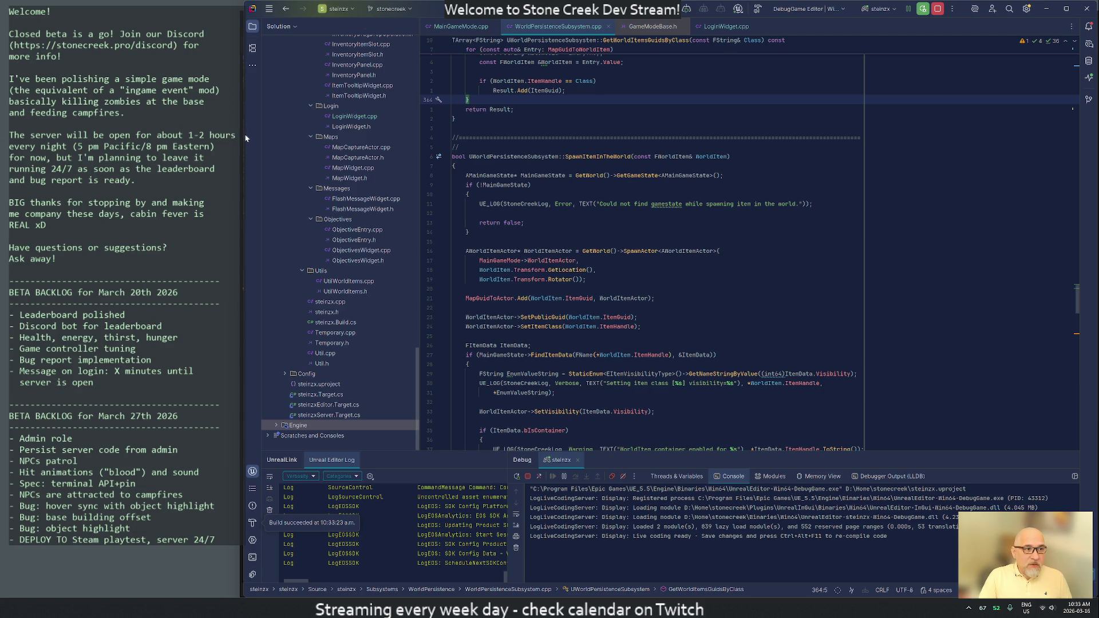
- Narrow the Rider window slightly, then launch the ChatGPT app from the Start menu with 'chatgpt'
{"action": "left_click_drag", "start_coordinate": [245, 135], "coordinate": [251, 136]}
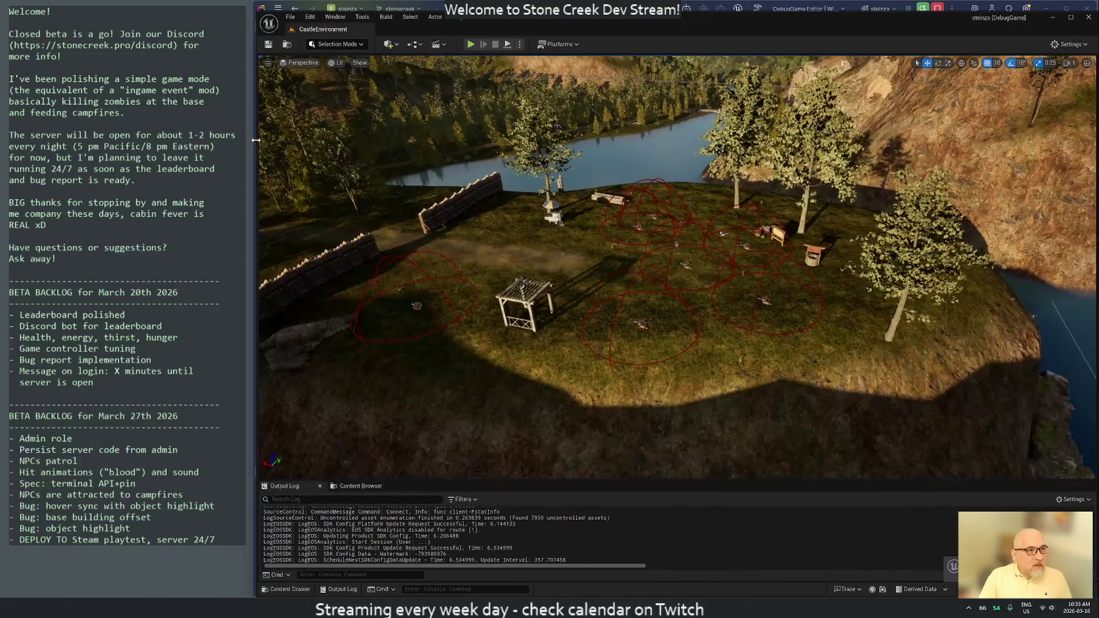
{"action": "key", "text": "alt+Tab"}
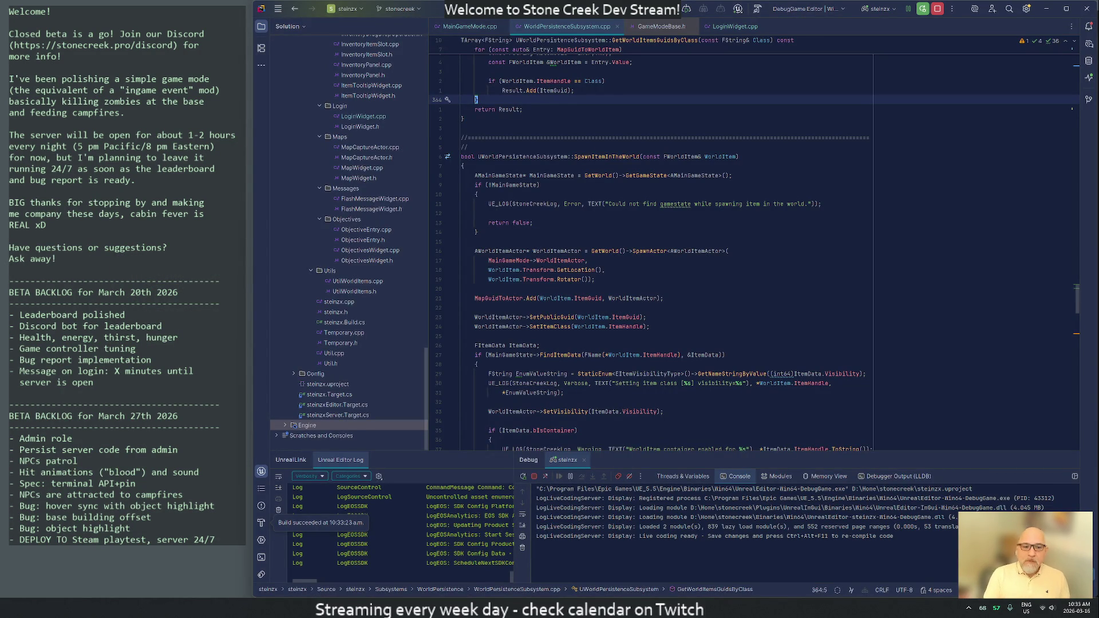
{"action": "key", "text": "super"}
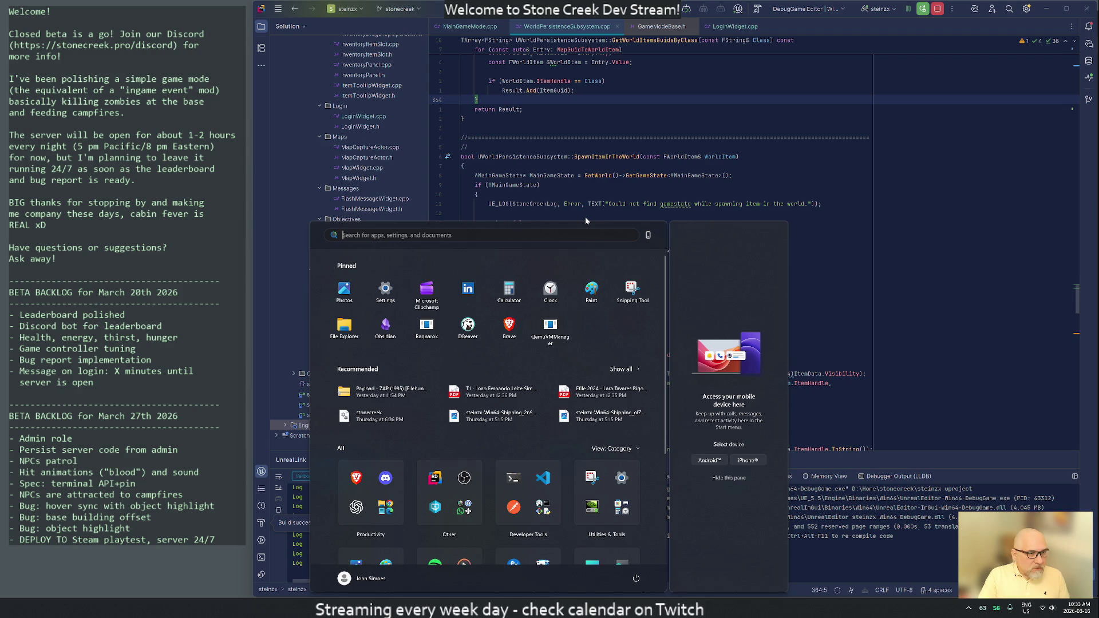
{"action": "type", "text": "chatgpt"}
{"action": "key", "text": "Return"}
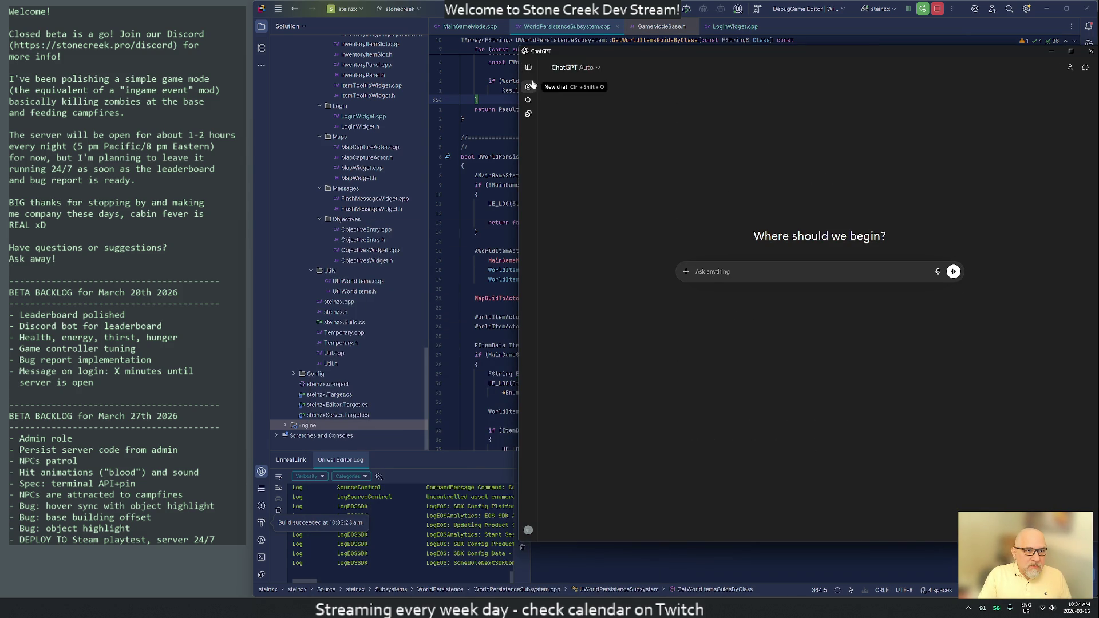
- Expand the ChatGPT sidebar, widen the window, and scroll through the saved chat list
{"action": "left_click", "coordinate": [529, 68]}
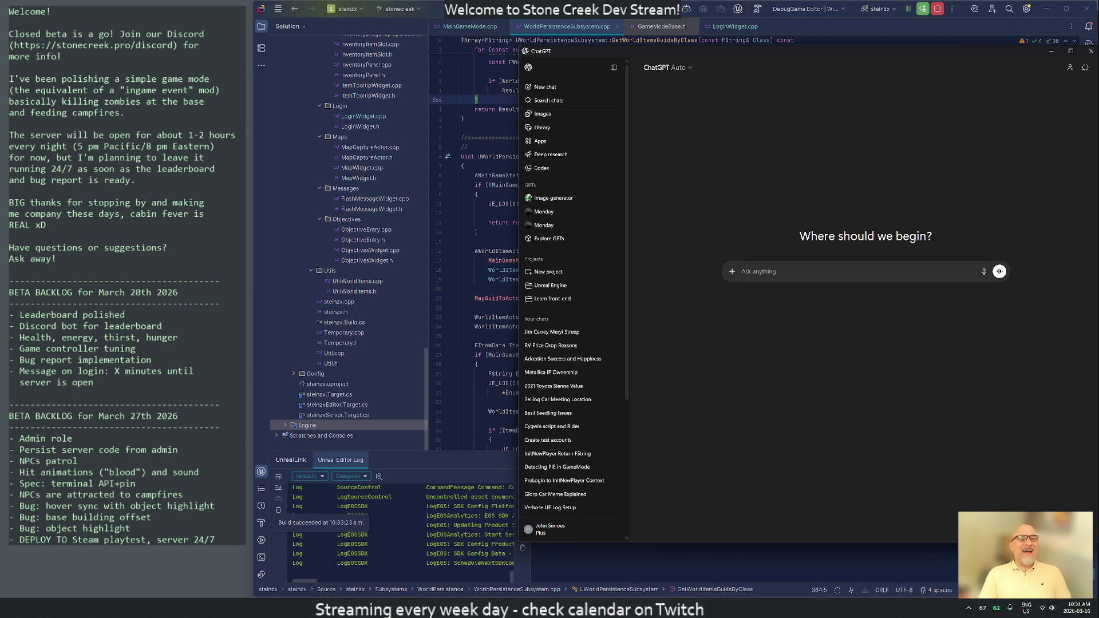
{"action": "left_click_drag", "start_coordinate": [520, 246], "coordinate": [332, 247]}
{"action": "scroll", "coordinate": [390, 426], "scroll_direction": "down", "scroll_amount": 1}
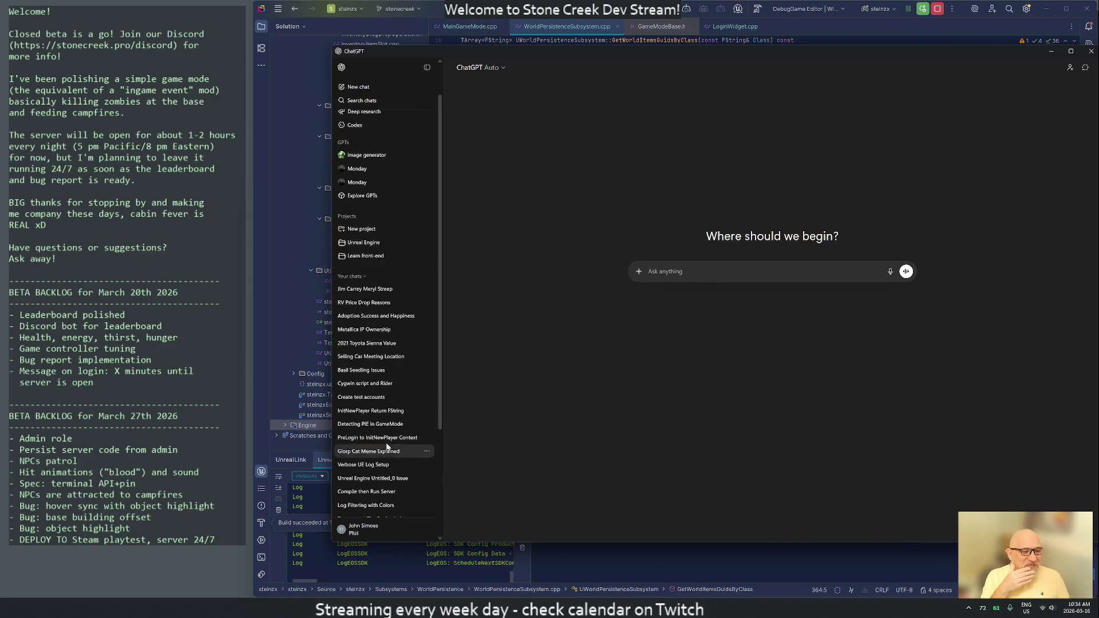
{"action": "scroll", "coordinate": [361, 441], "scroll_direction": "up", "scroll_amount": 1}
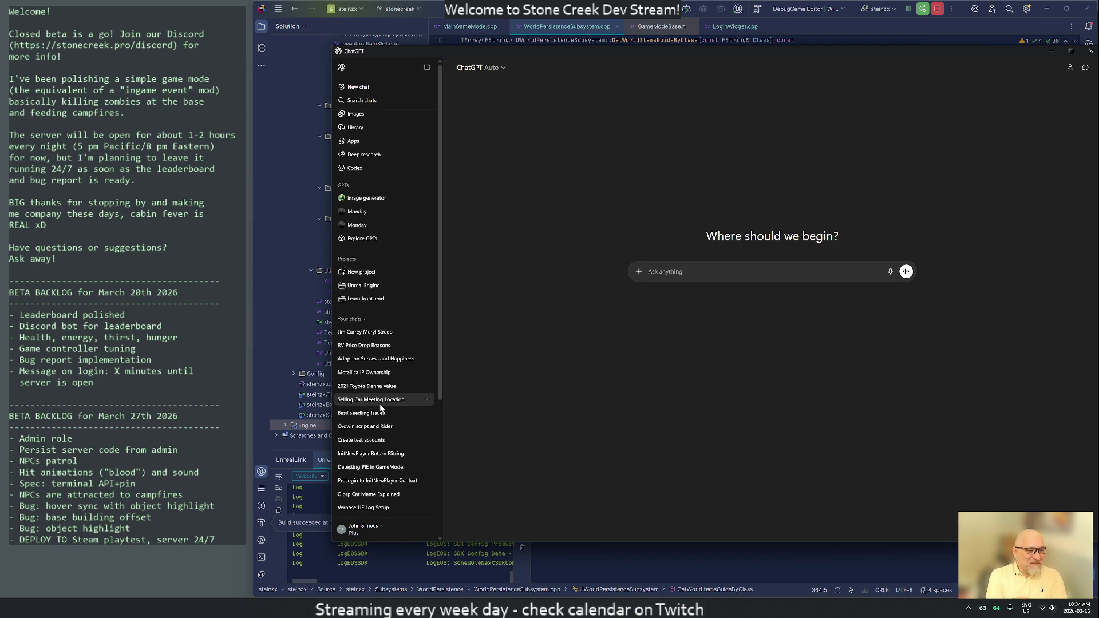
- Open the Glorp Cat Meme Explained, RV Price Drop Reasons and Adoption Success and Happiness chats in turn
{"action": "left_click", "coordinate": [375, 495]}
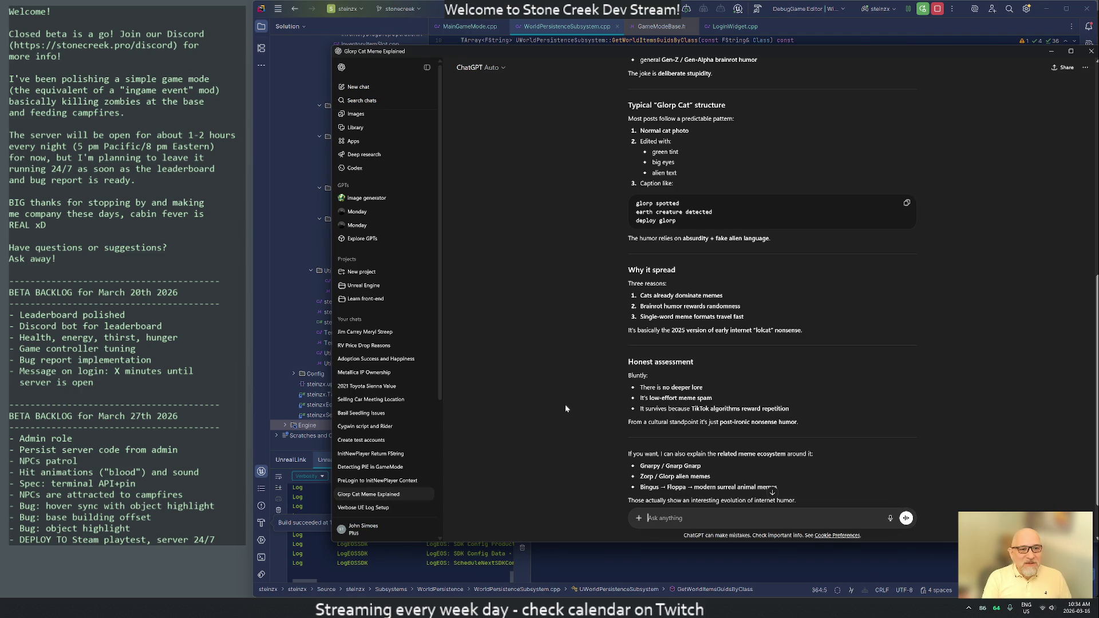
{"action": "scroll", "coordinate": [562, 399], "scroll_direction": "up", "scroll_amount": 8}
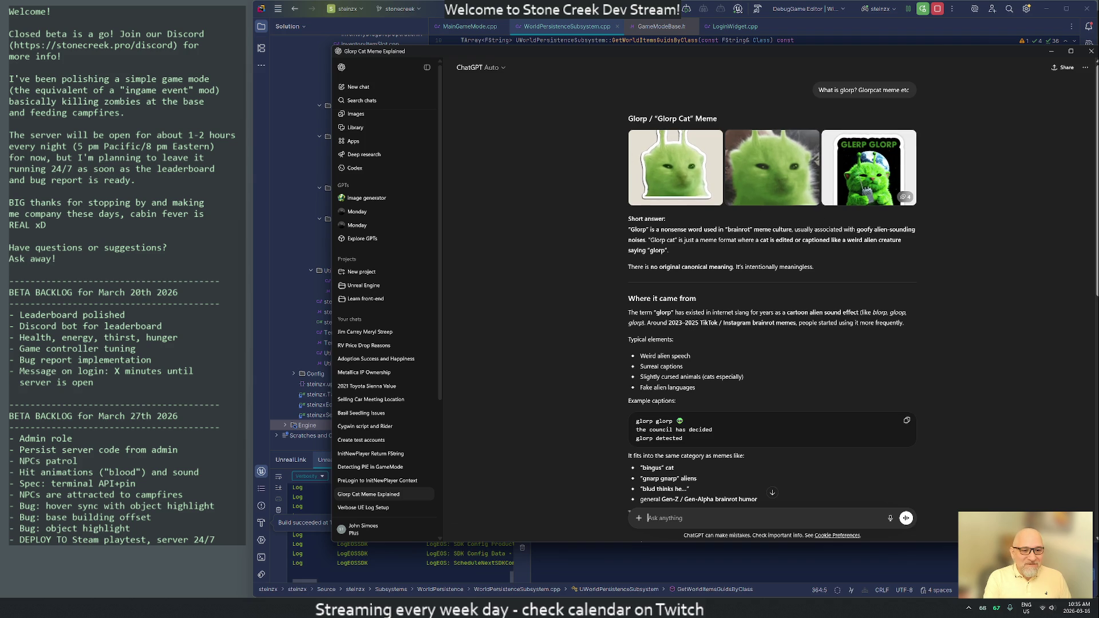
{"action": "scroll", "coordinate": [685, 420], "scroll_direction": "down", "scroll_amount": 3}
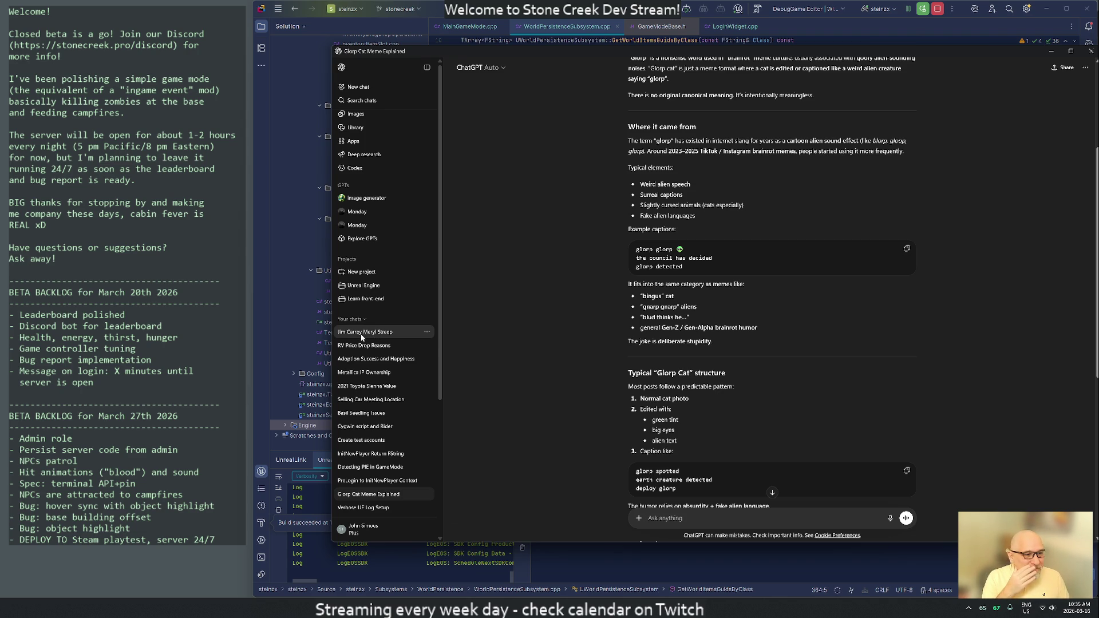
{"action": "left_click", "coordinate": [361, 346]}
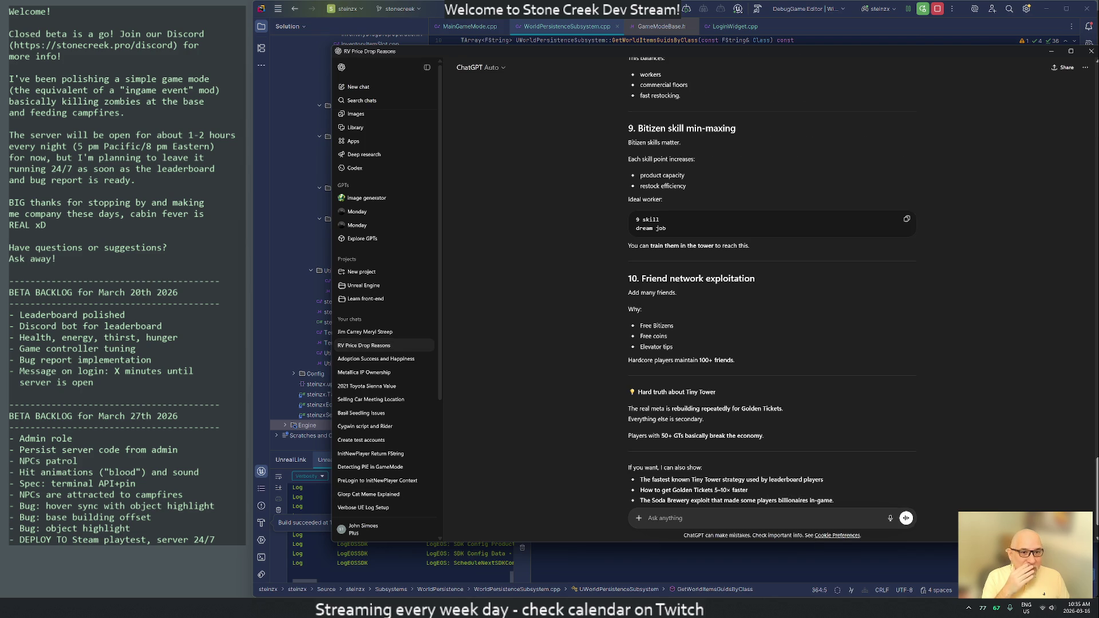
{"action": "scroll", "coordinate": [598, 333], "scroll_direction": "up", "scroll_amount": 20}
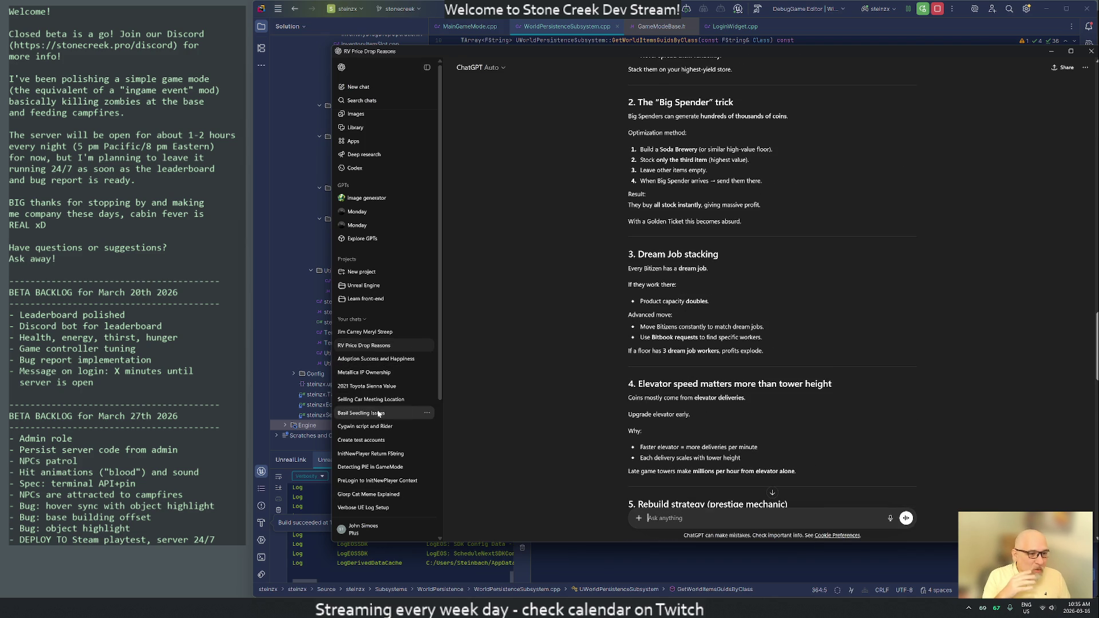
{"action": "left_click", "coordinate": [367, 361]}
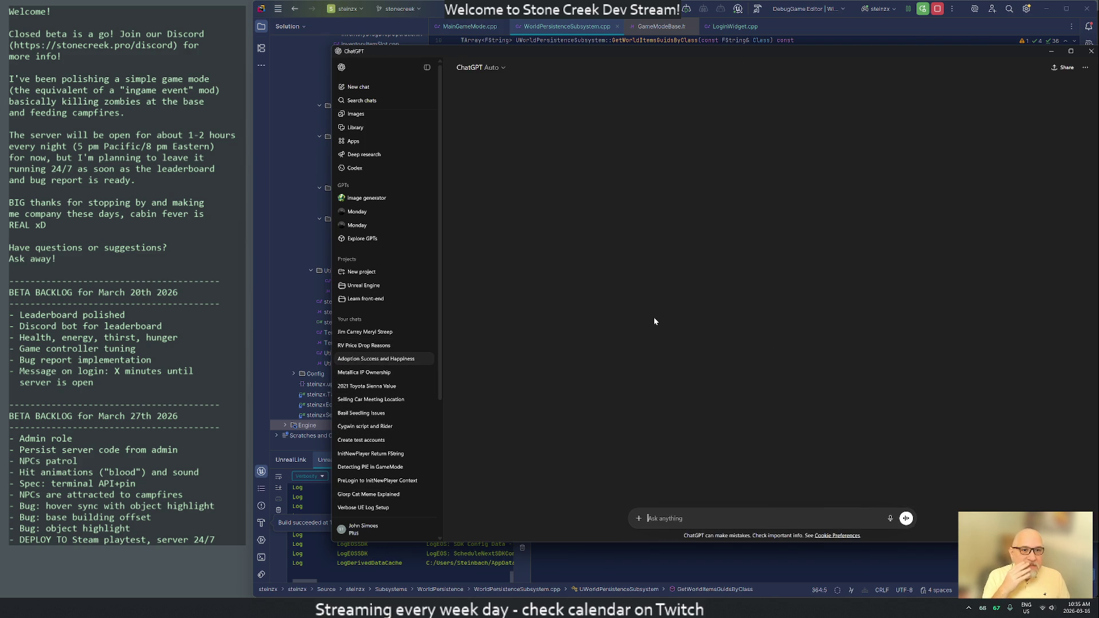
- Shift ChatGPT left and open the Metallica IP Ownership, 2021 Toyota Sienna Value and Basil Seedling Issues chats
{"action": "scroll", "coordinate": [630, 317], "scroll_direction": "up", "scroll_amount": 15}
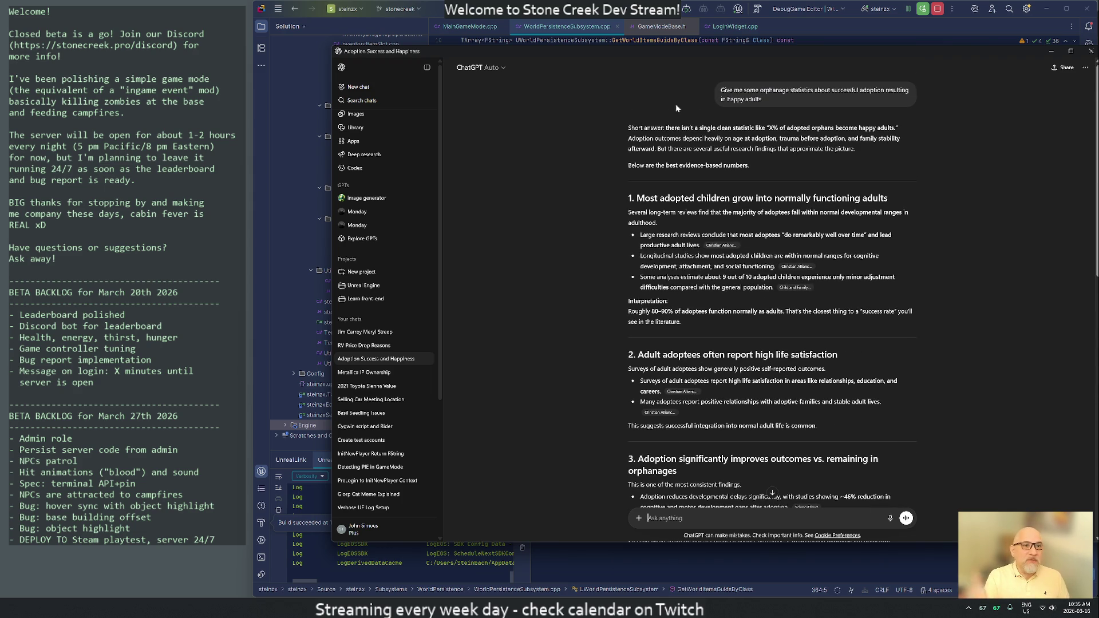
{"action": "left_click_drag", "start_coordinate": [640, 53], "coordinate": [606, 51]}
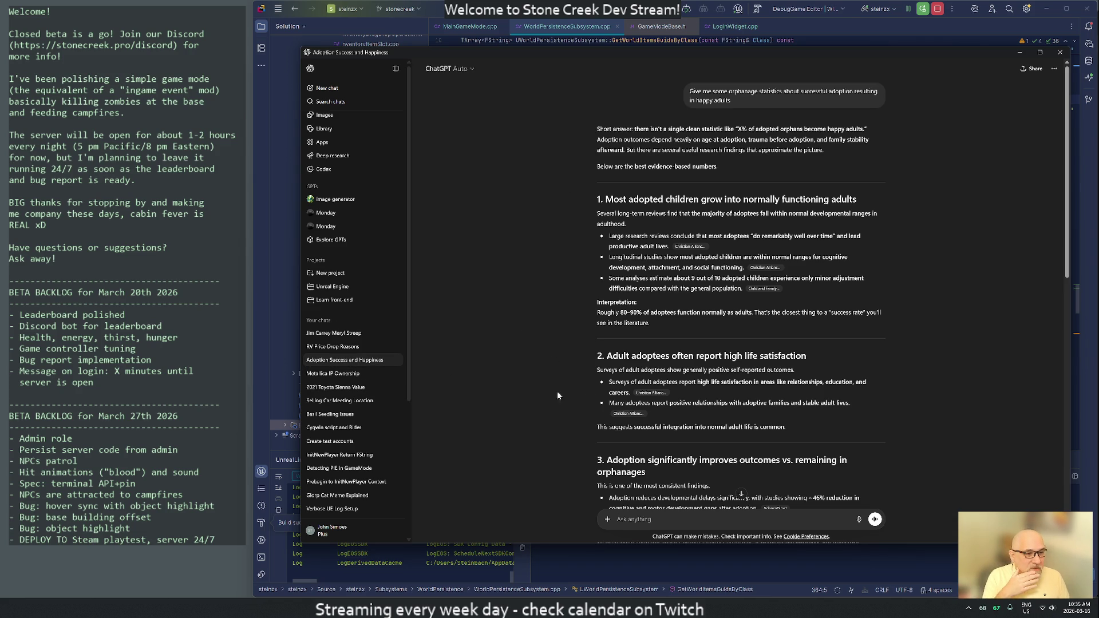
{"action": "left_click", "coordinate": [353, 379]}
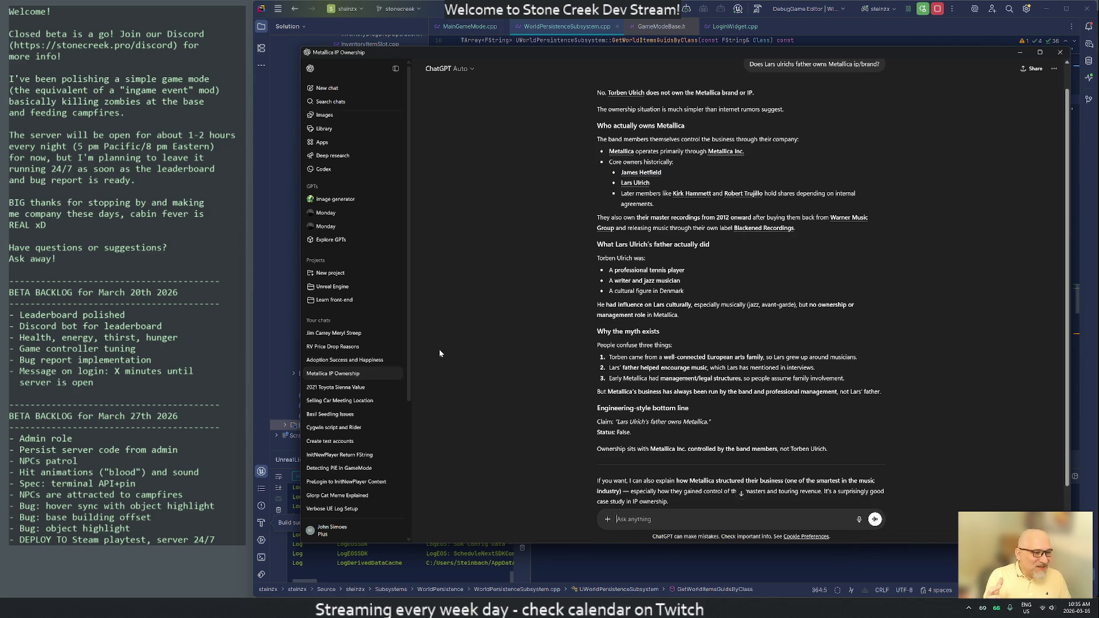
{"action": "left_click", "coordinate": [344, 391]}
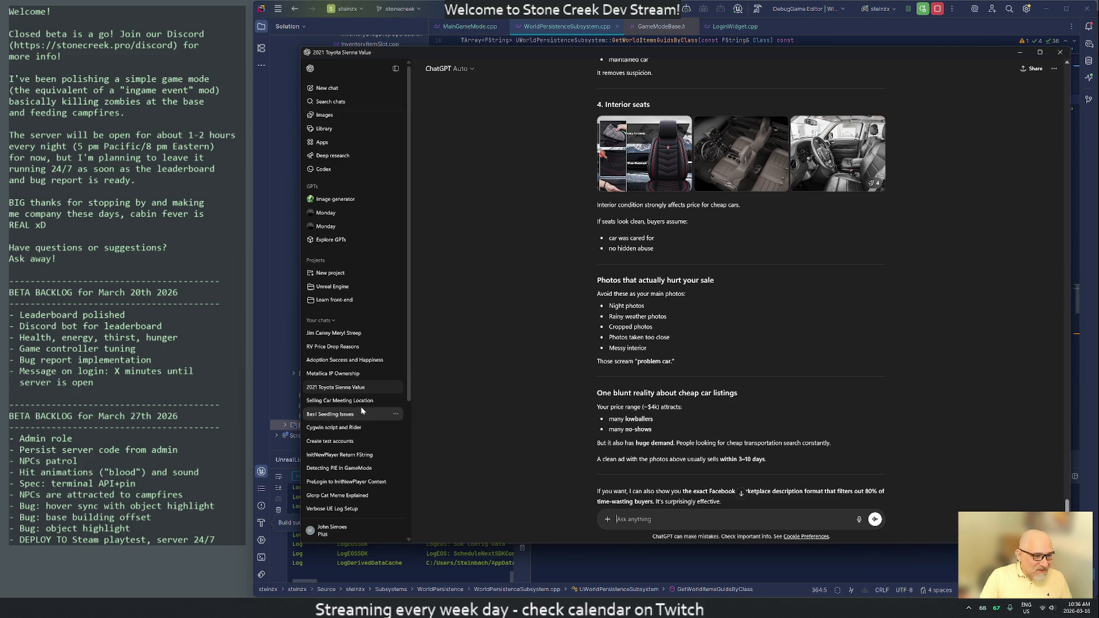
{"action": "scroll", "coordinate": [361, 420], "scroll_direction": "down", "scroll_amount": 3}
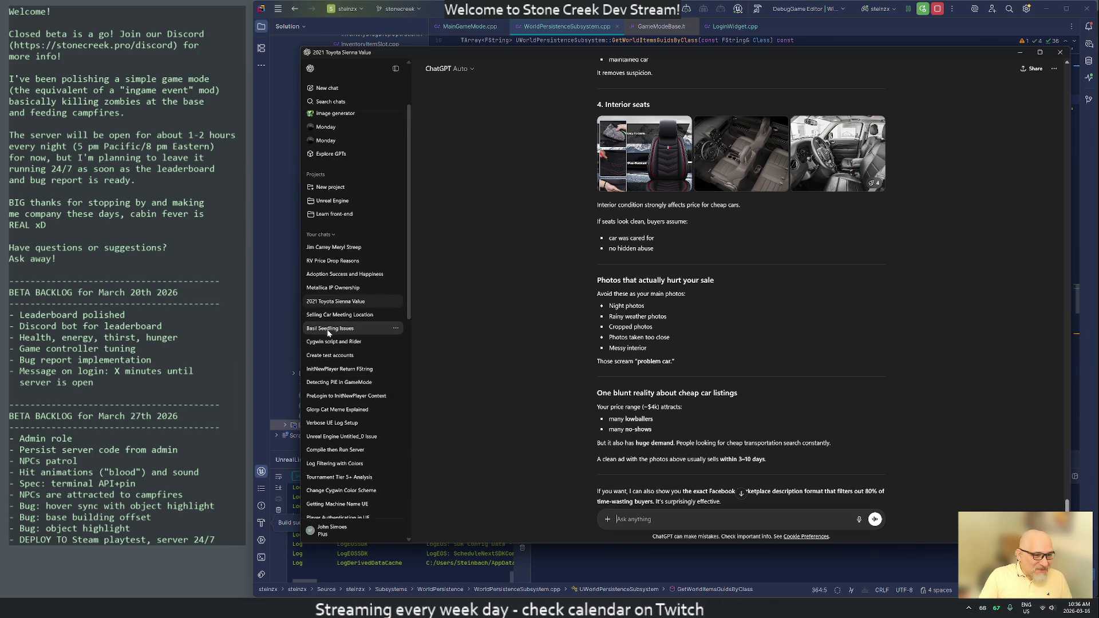
{"action": "left_click", "coordinate": [329, 331]}
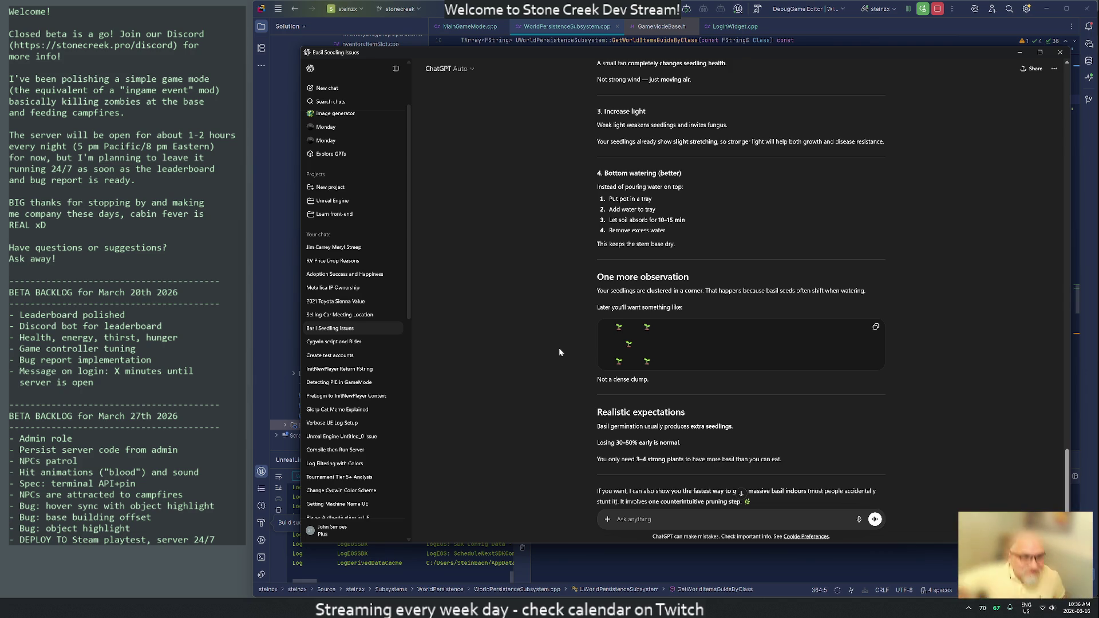
{"action": "scroll", "coordinate": [344, 395], "scroll_direction": "down", "scroll_amount": 1}
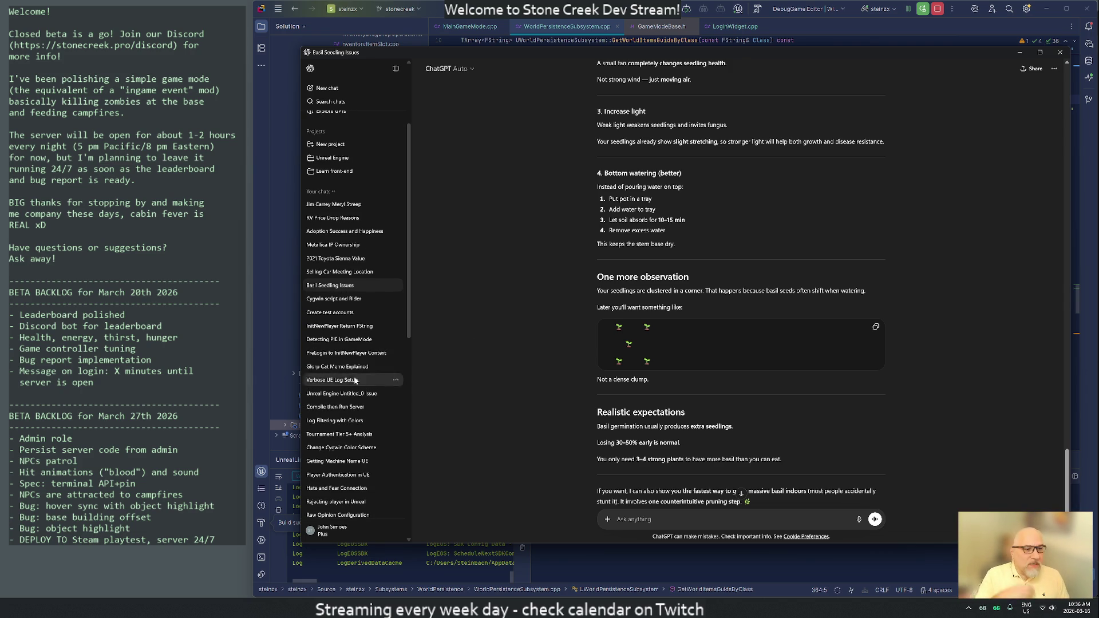
- Read the Detecting PIE in GameMode chat from its top, then select the Rejecting player in Unreal chat
{"action": "left_click", "coordinate": [339, 341]}
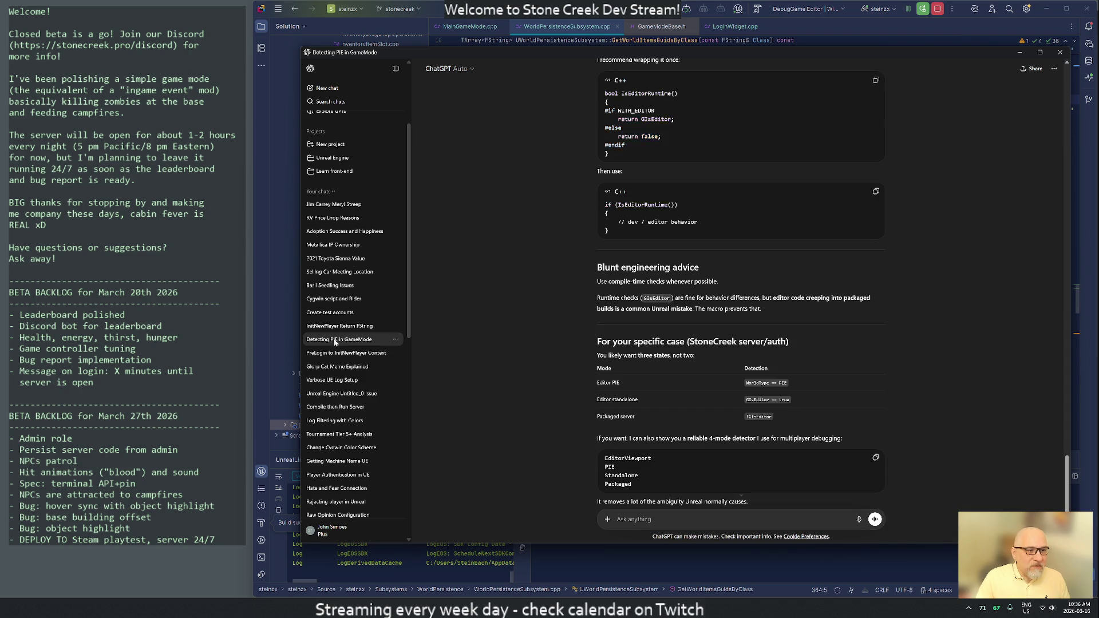
{"action": "scroll", "coordinate": [564, 280], "scroll_direction": "up", "scroll_amount": 10}
{"action": "scroll", "coordinate": [555, 280], "scroll_direction": "up", "scroll_amount": 15}
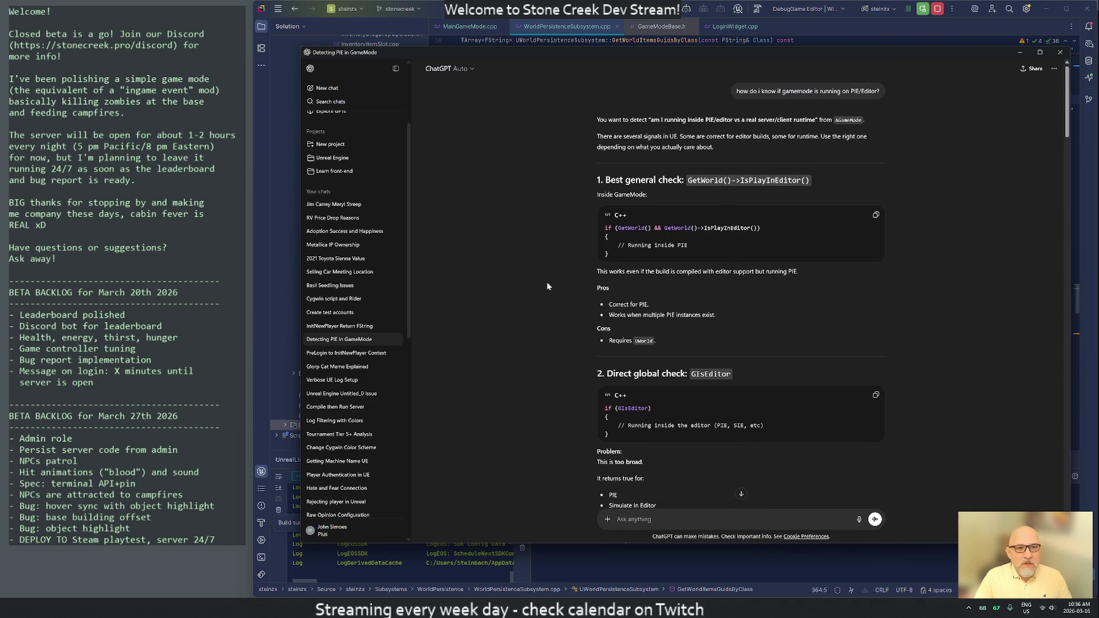
{"action": "mouse_move", "coordinate": [867, 108]}
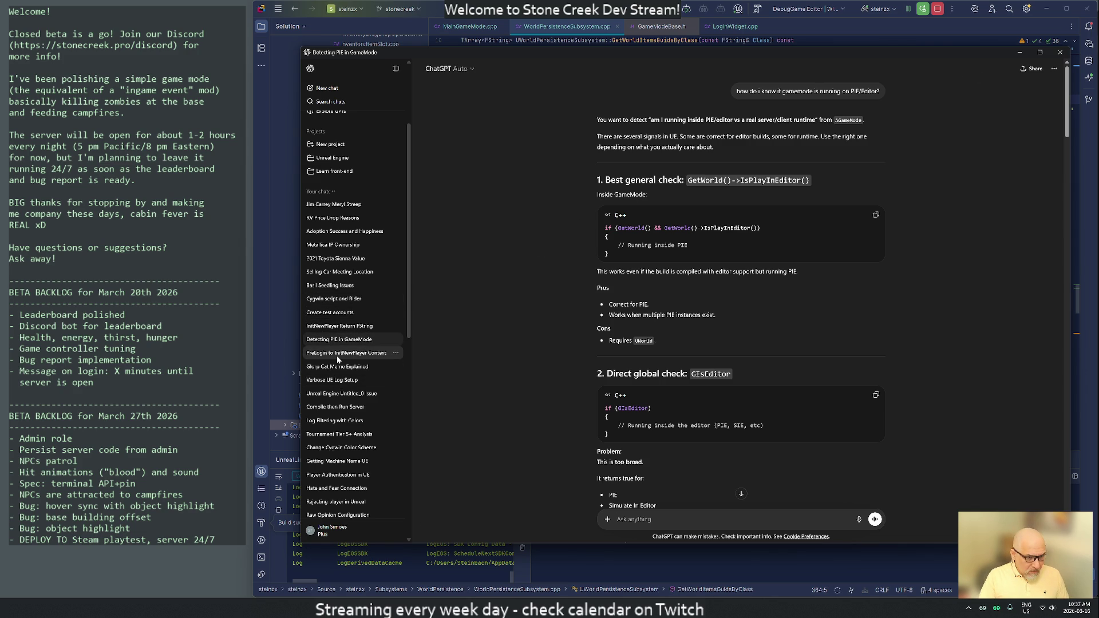
{"action": "left_click", "coordinate": [337, 502]}
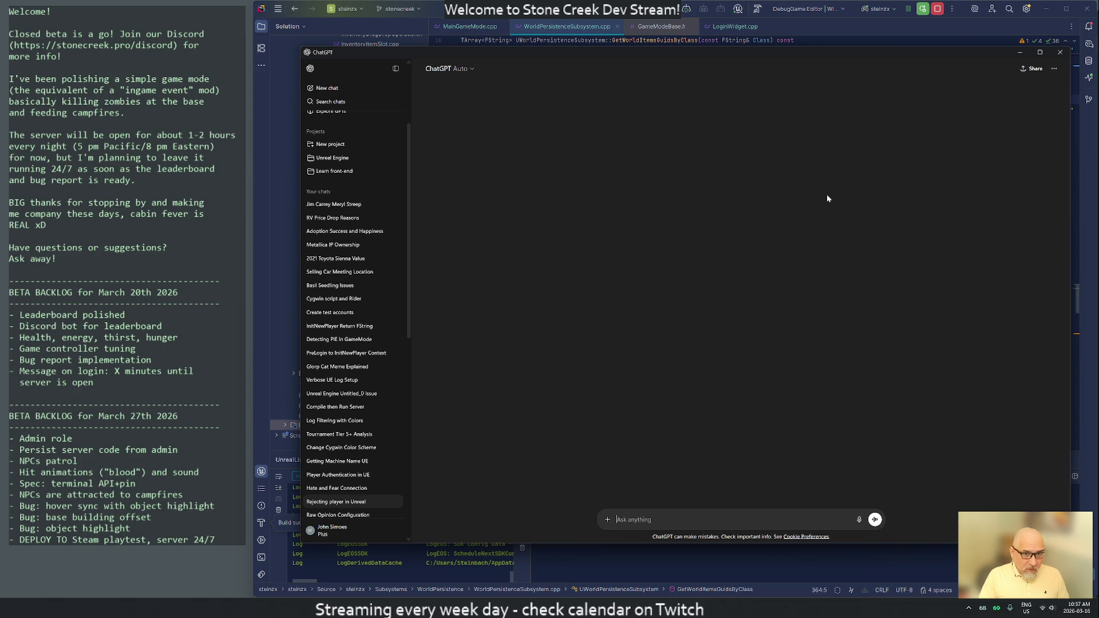
- Scroll through the Rejecting player in Unreal answer, collapse the chat list, and close ChatGPT
{"action": "scroll", "coordinate": [741, 286], "scroll_direction": "up", "scroll_amount": 10}
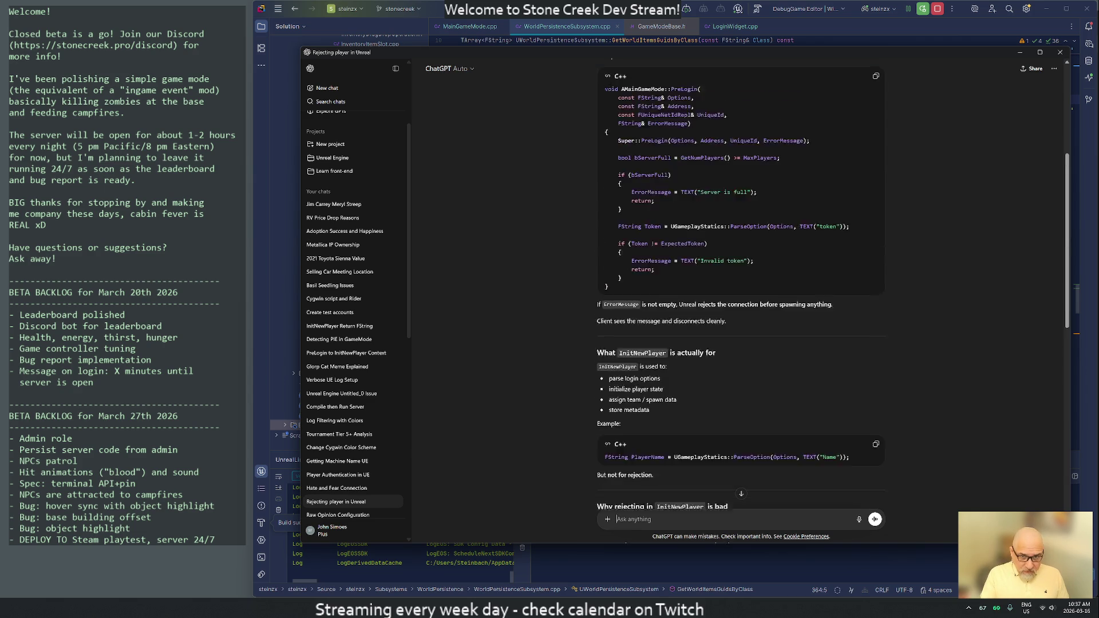
{"action": "scroll", "coordinate": [740, 286], "scroll_direction": "up", "scroll_amount": 5}
{"action": "scroll", "coordinate": [741, 286], "scroll_direction": "down", "scroll_amount": 3}
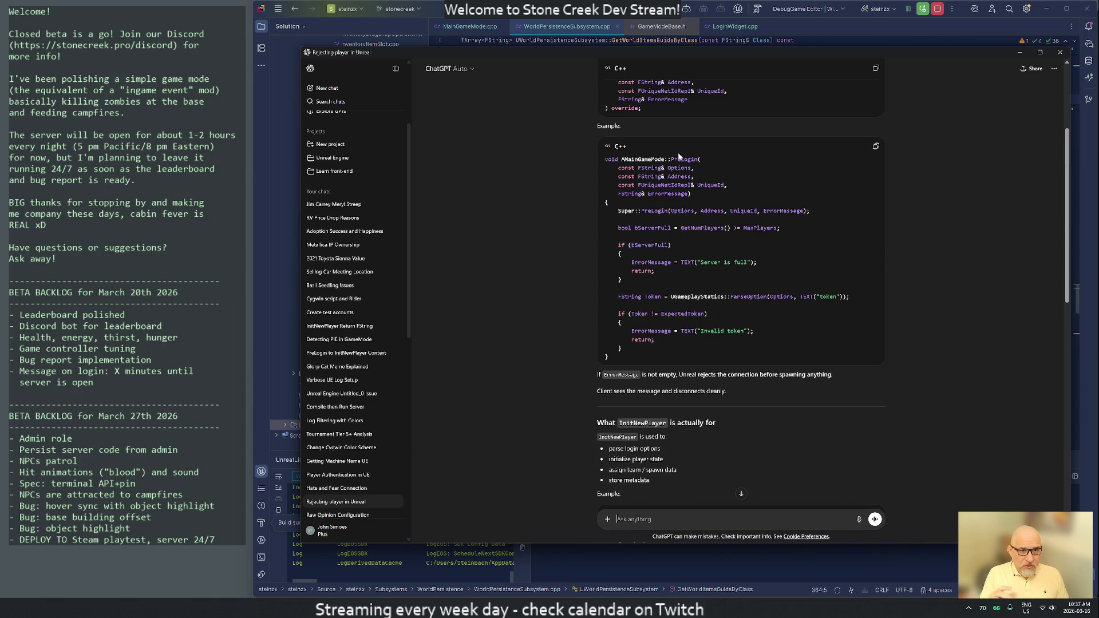
{"action": "scroll", "coordinate": [432, 135], "scroll_direction": "down", "scroll_amount": 1}
{"action": "scroll", "coordinate": [431, 136], "scroll_direction": "up", "scroll_amount": 4}
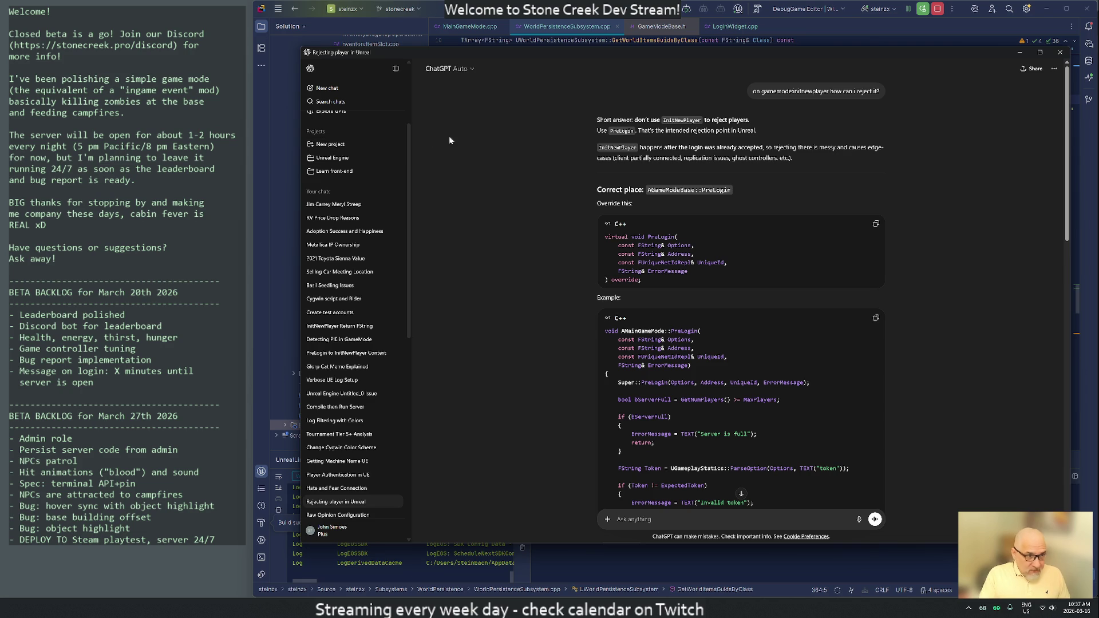
{"action": "scroll", "coordinate": [354, 229], "scroll_direction": "up", "scroll_amount": 1}
{"action": "left_click", "coordinate": [396, 68]}
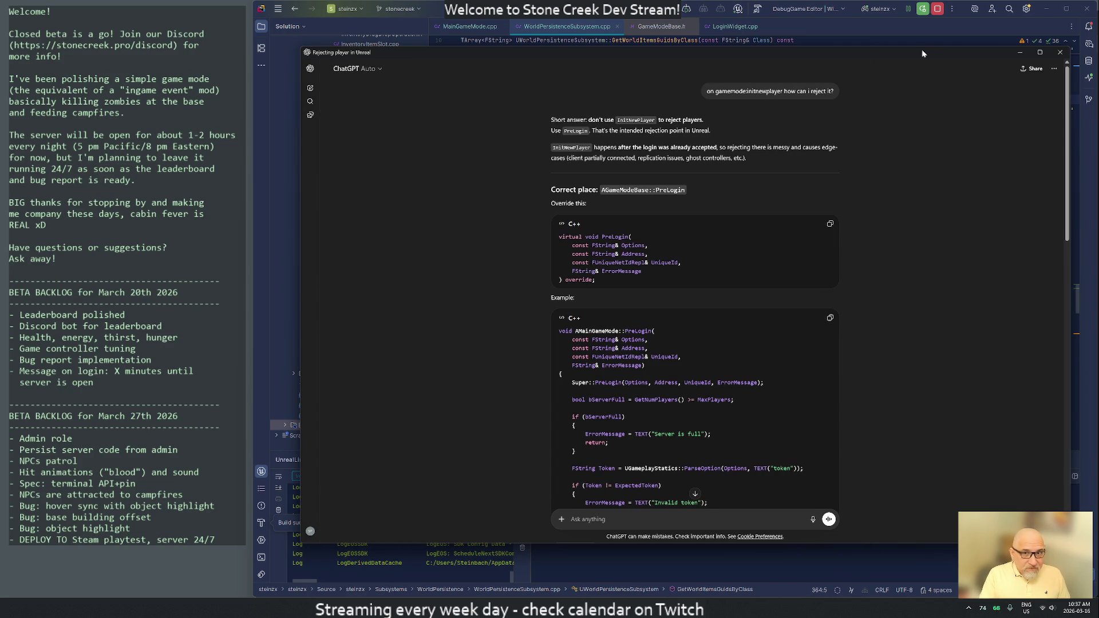
{"action": "left_click", "coordinate": [1056, 55]}
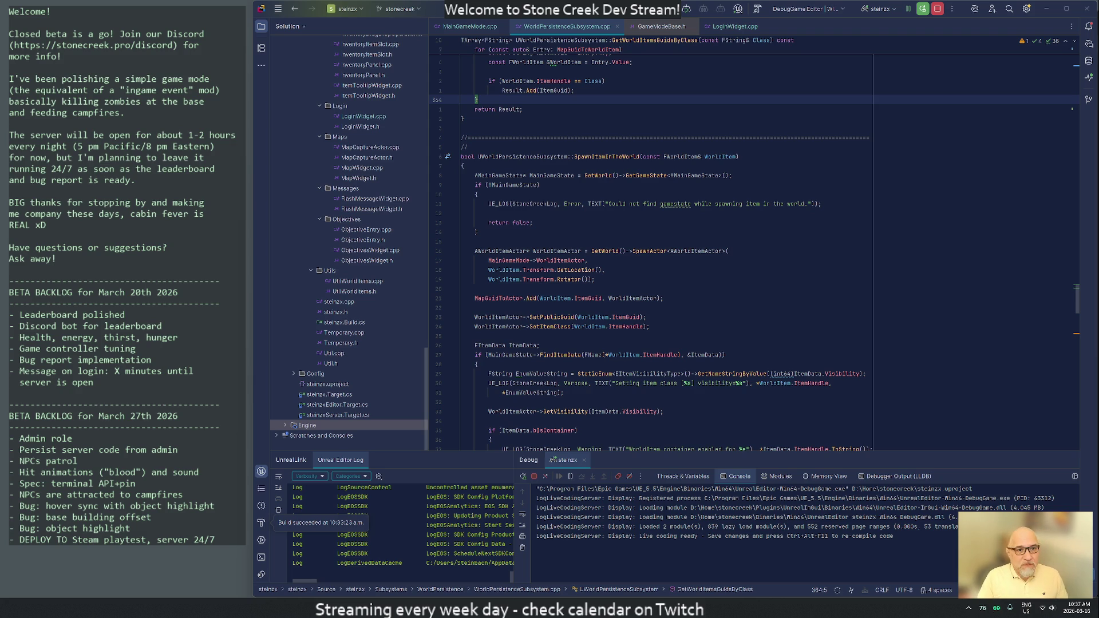
- Review the code around GetWorldItem near line 338, then narrow the Rider window slightly
{"action": "scroll", "coordinate": [754, 237], "scroll_direction": "up", "scroll_amount": 6}
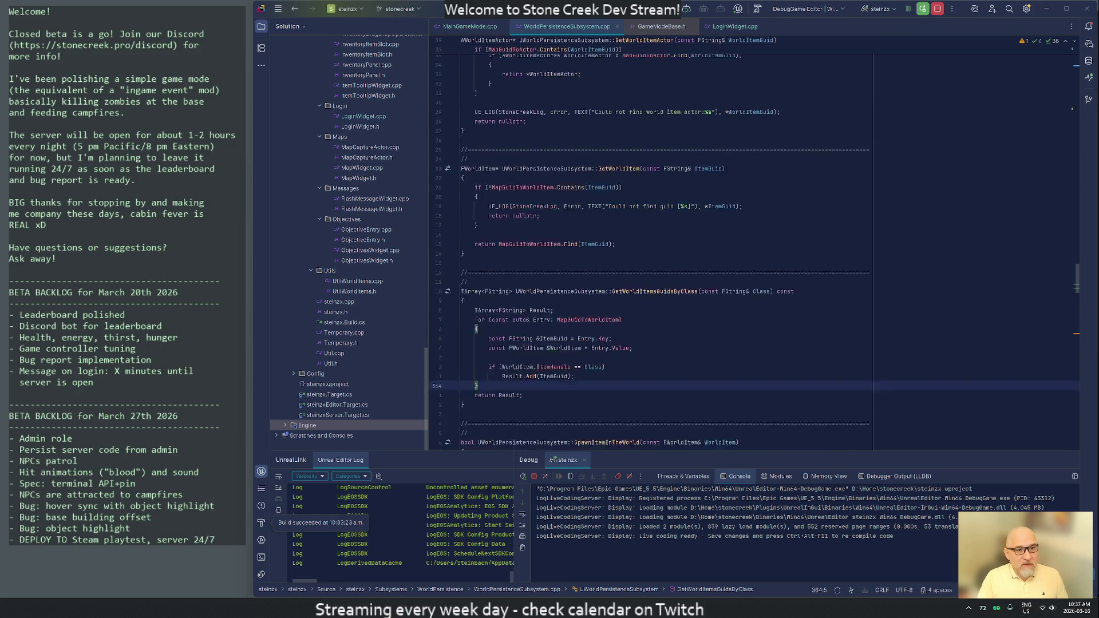
{"action": "scroll", "coordinate": [755, 248], "scroll_direction": "up", "scroll_amount": 1}
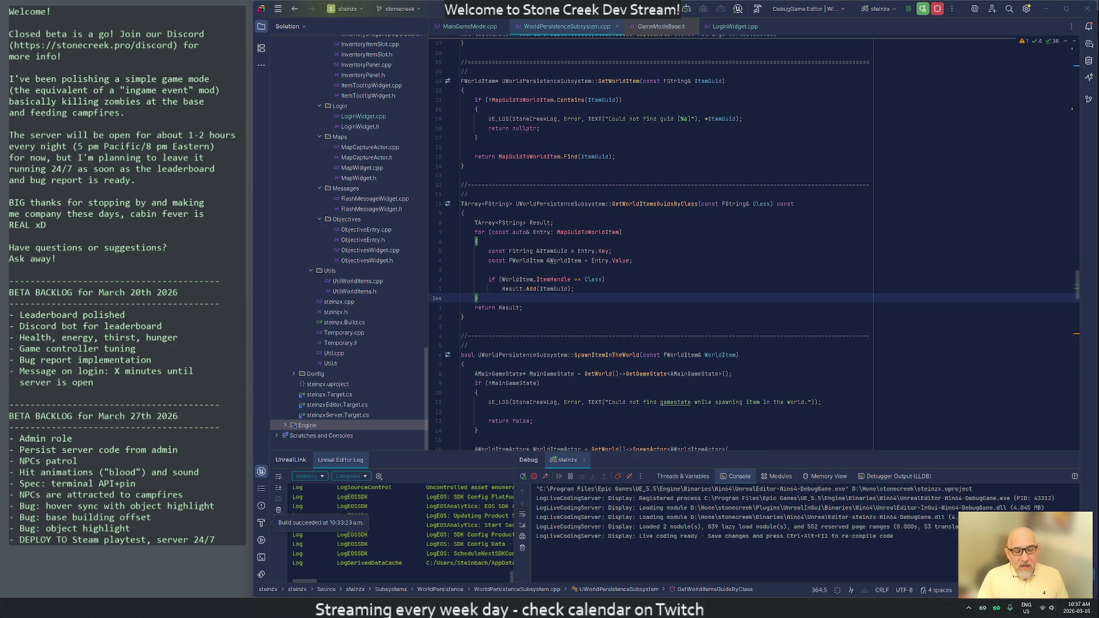
{"action": "scroll", "coordinate": [753, 243], "scroll_direction": "up", "scroll_amount": 5}
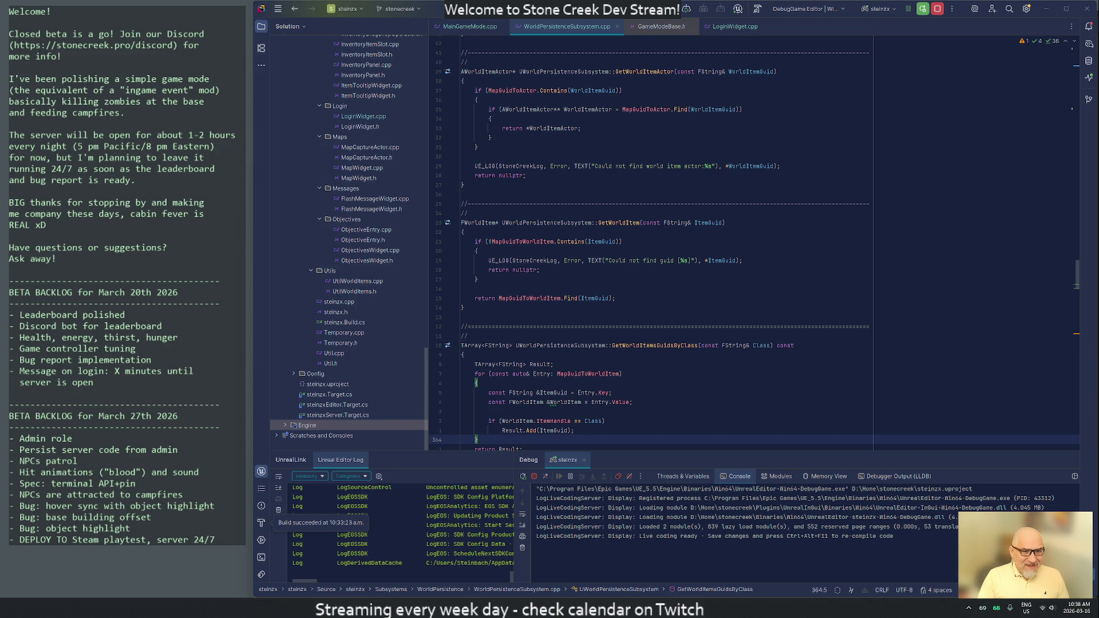
{"action": "left_click", "coordinate": [463, 195]}
{"action": "key", "text": "Down"}
{"action": "key", "text": "Down"}
{"action": "key", "text": "Down"}
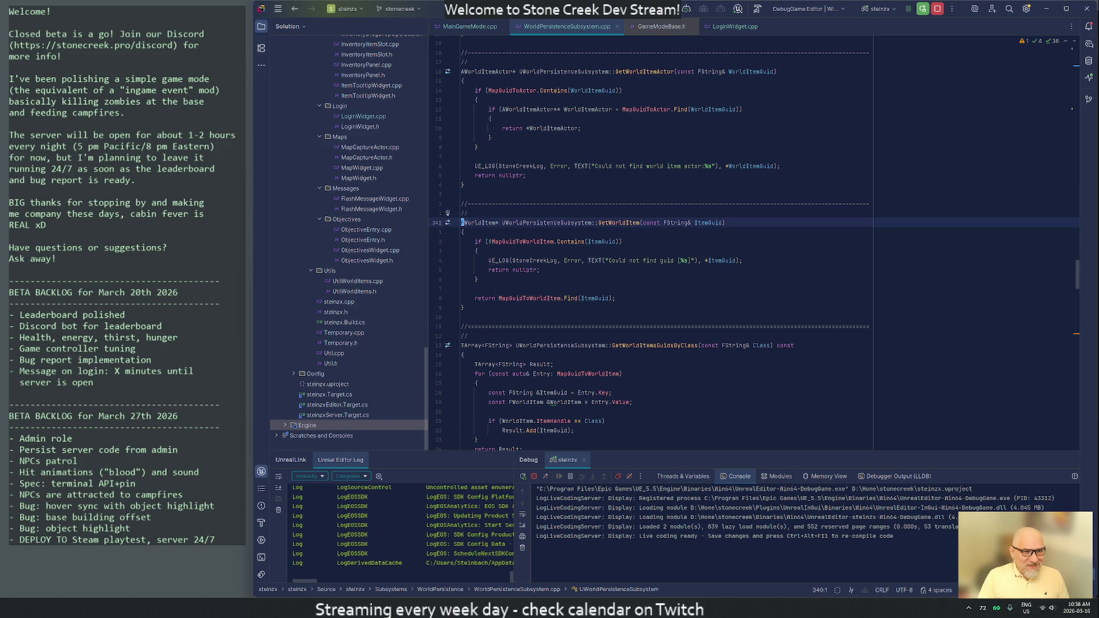
{"action": "scroll", "coordinate": [755, 243], "scroll_direction": "down", "scroll_amount": 3}
{"action": "key", "text": "Up"}
{"action": "key", "text": "Up"}
{"action": "key", "text": "Up"}
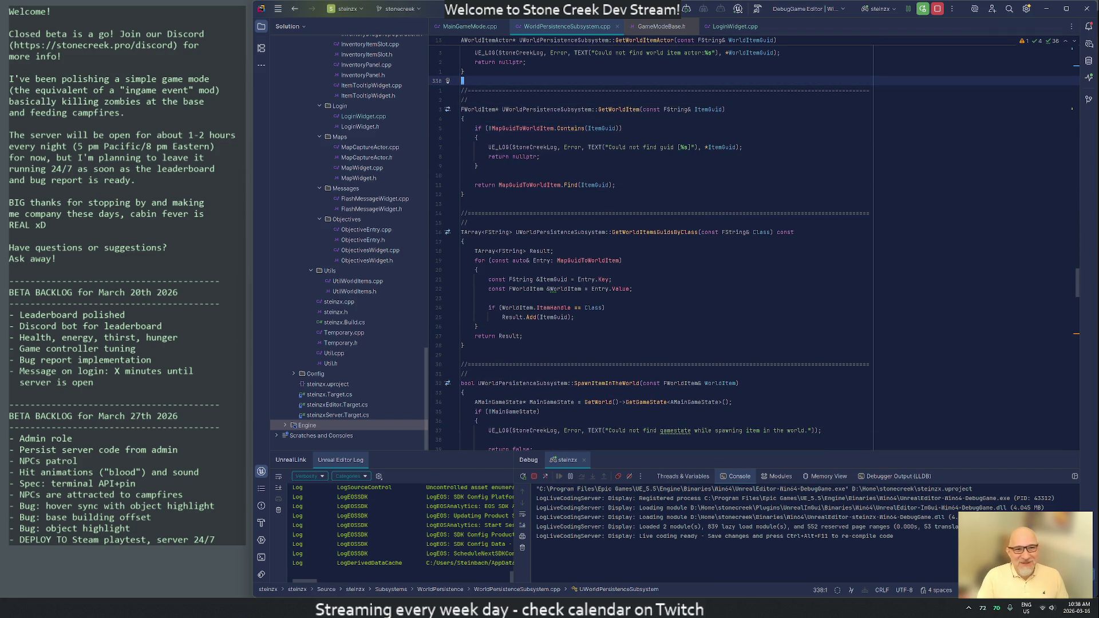
{"action": "scroll", "coordinate": [755, 243], "scroll_direction": "down", "scroll_amount": 2}
{"action": "scroll", "coordinate": [653, 243], "scroll_direction": "up", "scroll_amount": 20}
{"action": "scroll", "coordinate": [652, 242], "scroll_direction": "up", "scroll_amount": 13}
{"action": "scroll", "coordinate": [652, 243], "scroll_direction": "down", "scroll_amount": 2}
{"action": "scroll", "coordinate": [653, 242], "scroll_direction": "up", "scroll_amount": 1}
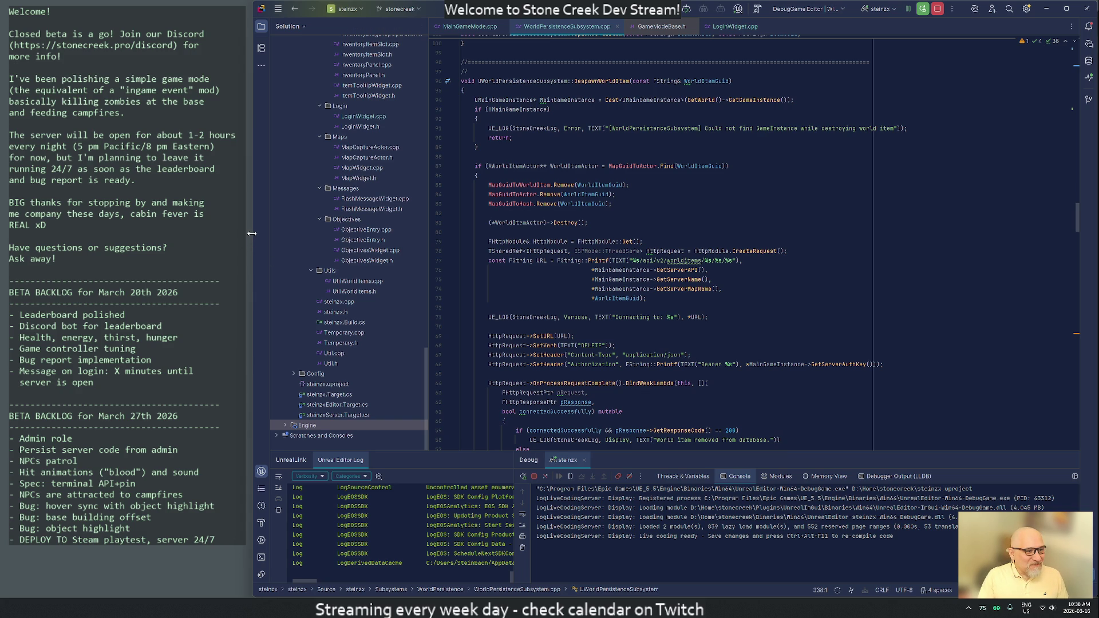
{"action": "left_click_drag", "start_coordinate": [252, 233], "coordinate": [263, 234]}
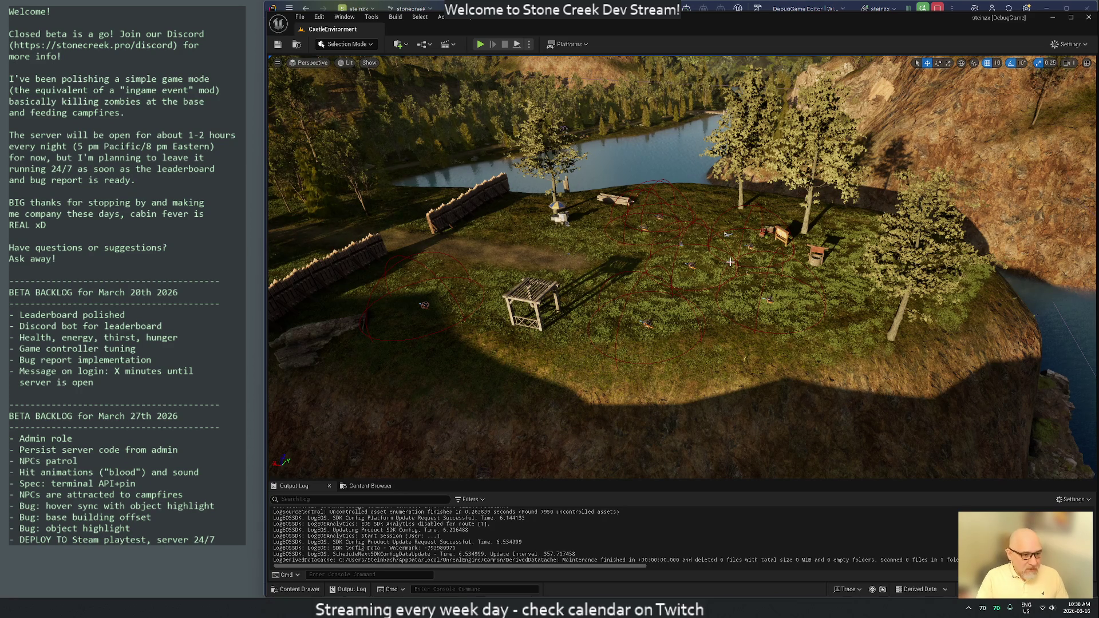
- Filter the Output Log to 'StoneCreek', tilt the view down over the island clearing, and start Play
{"action": "left_click", "coordinate": [340, 502]}
{"action": "type", "text": "StoneCreek"}
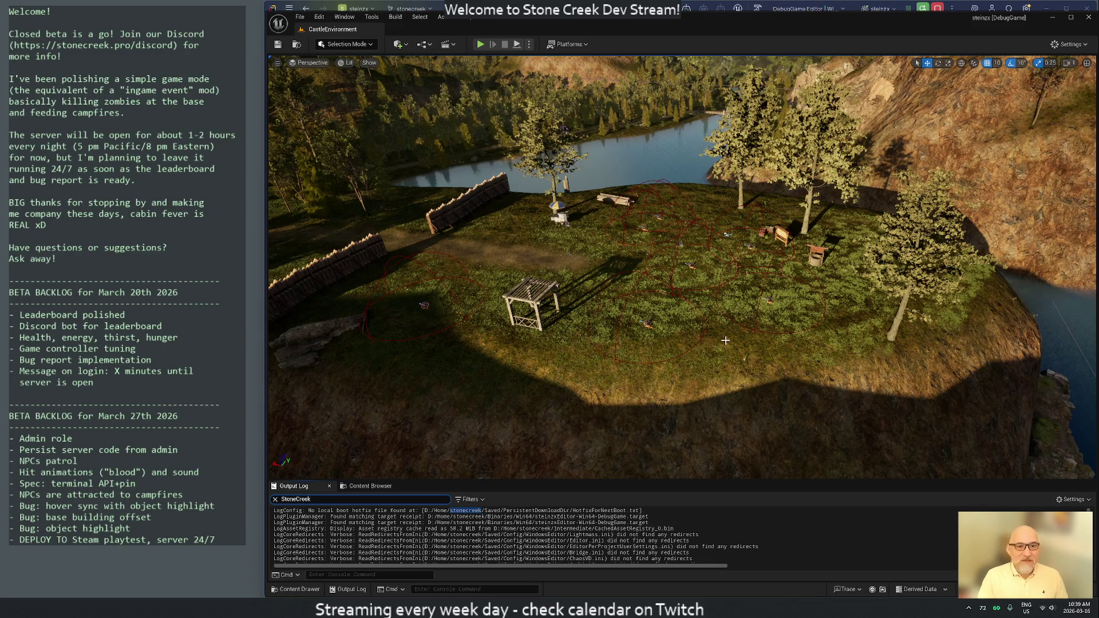
{"action": "mouse_move", "coordinate": [630, 288]}
{"action": "left_mouse_down"}
{"action": "mouse_move", "coordinate": [664, 290]}
{"action": "mouse_move", "coordinate": [630, 275]}
{"action": "mouse_move", "coordinate": [644, 307]}
{"action": "mouse_move", "coordinate": [586, 249]}
{"action": "mouse_move", "coordinate": [510, 231]}
{"action": "left_mouse_up"}
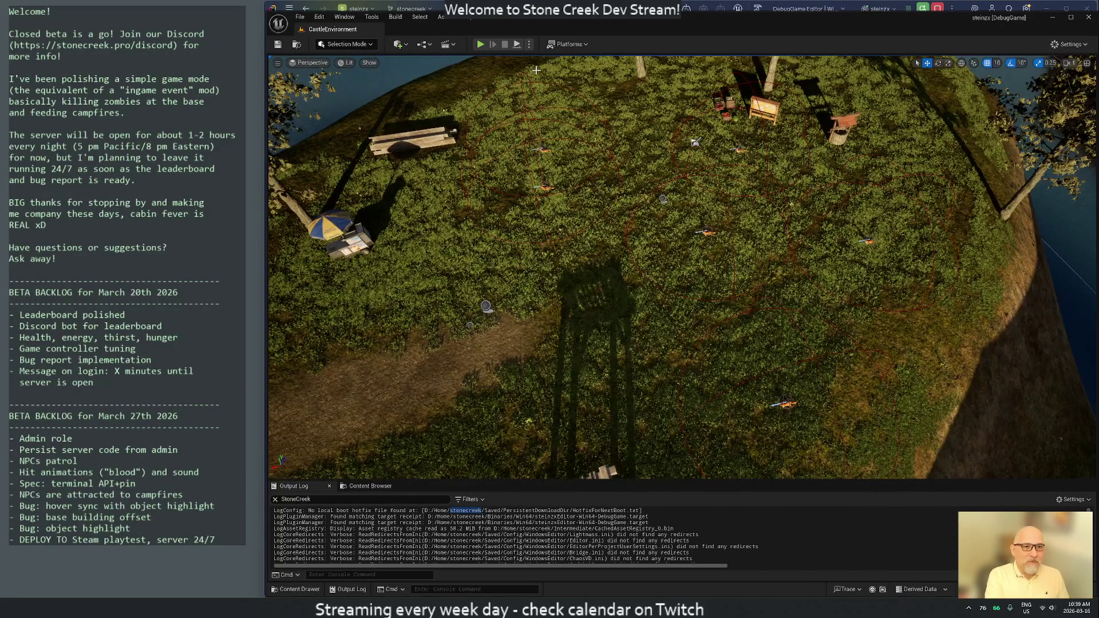
{"action": "left_click", "coordinate": [480, 44]}
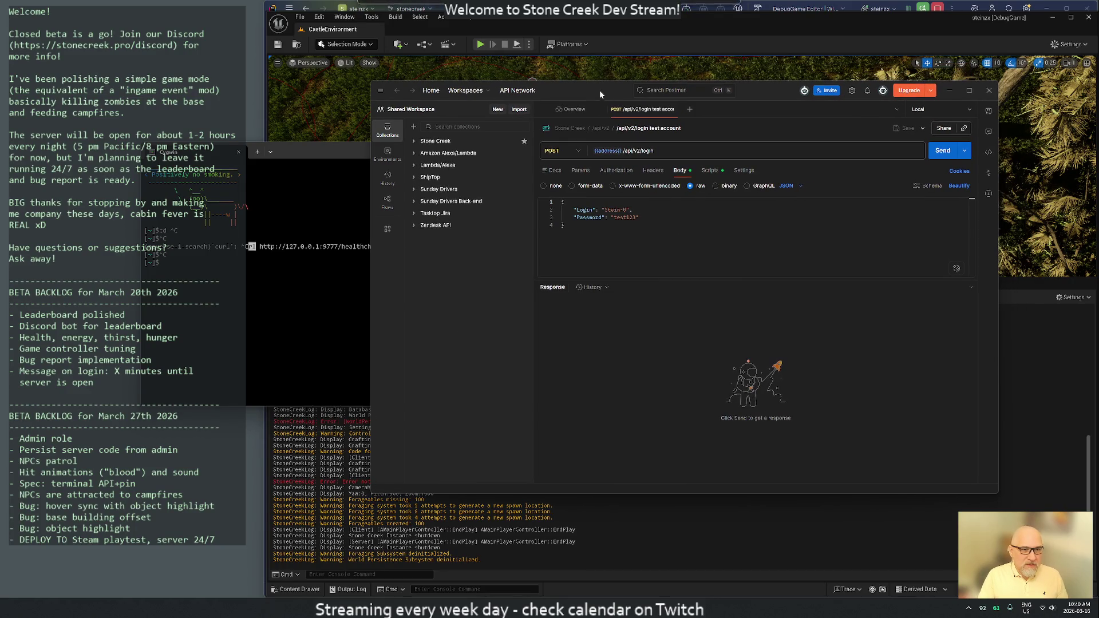
- Copy the '/api/v2/login test account' request from Postman as a cURL code snippet
{"action": "left_click", "coordinate": [468, 226]}
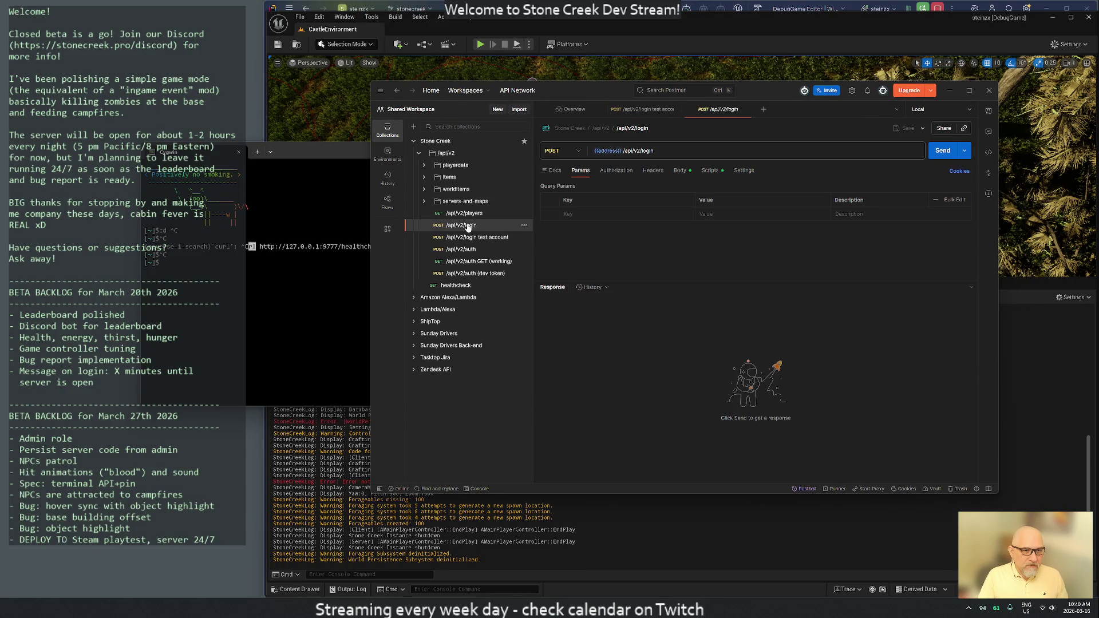
{"action": "left_click", "coordinate": [473, 238]}
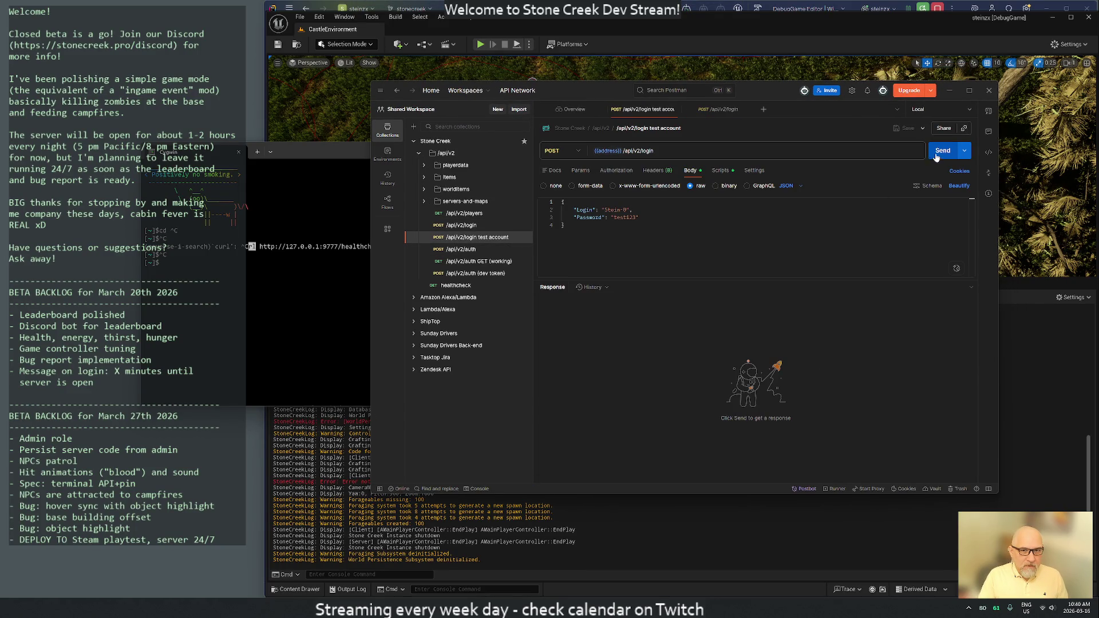
{"action": "left_click", "coordinate": [989, 151]}
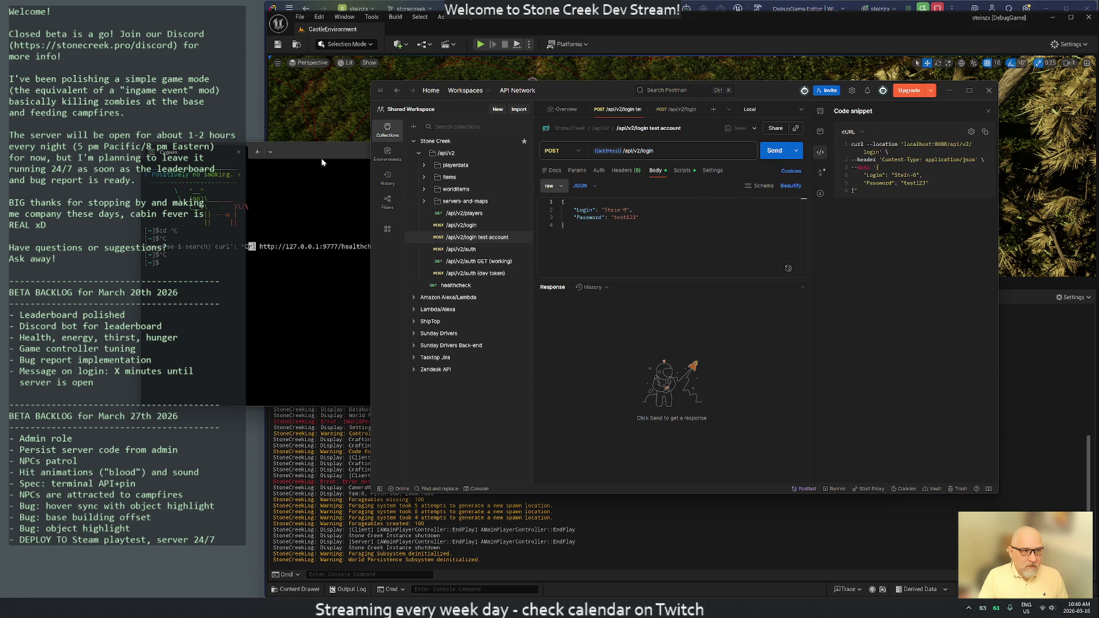
{"action": "left_click_drag", "start_coordinate": [322, 159], "coordinate": [496, 226]}
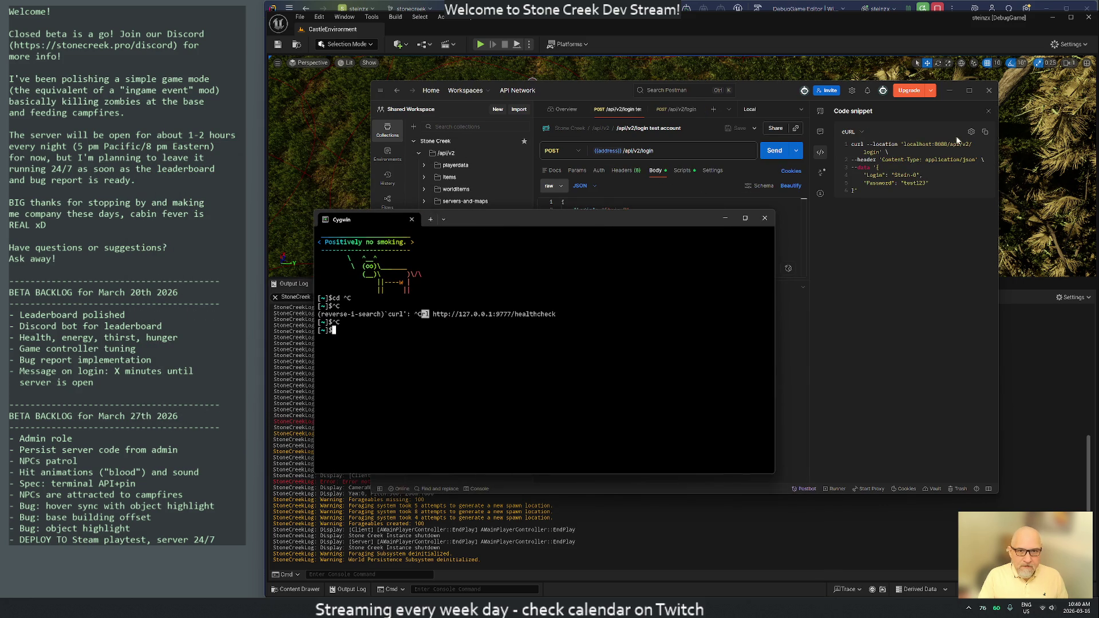
{"action": "left_click", "coordinate": [986, 135]}
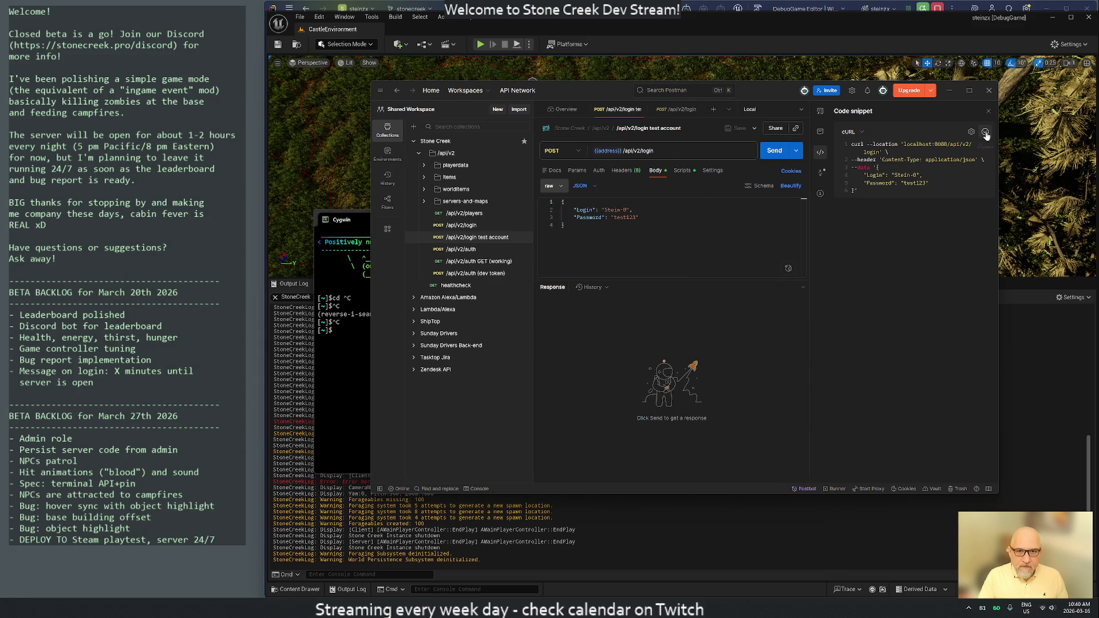
- Run the copied cURL login in Cygwin and copy the returned Auth token
{"action": "key", "text": "alt+Tab"}
{"action": "key", "text": "shift+Insert"}
{"action": "key", "text": "Return"}
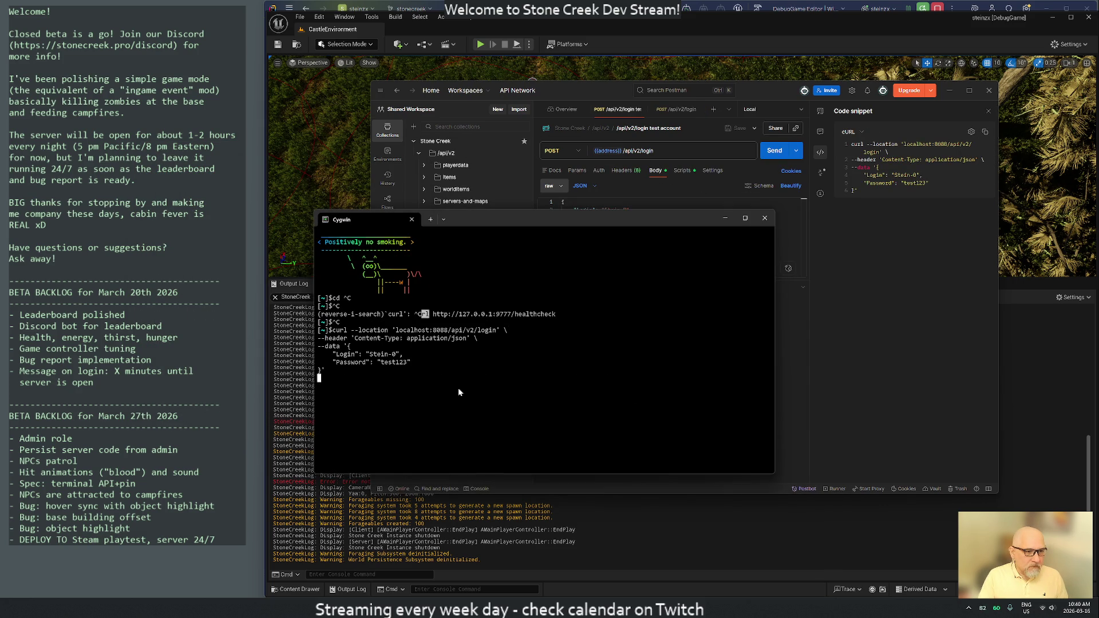
{"action": "mouse_move", "coordinate": [352, 379]}
{"action": "left_mouse_down"}
{"action": "mouse_move", "coordinate": [450, 387]}
{"action": "mouse_move", "coordinate": [453, 399]}
{"action": "left_mouse_up"}
{"action": "left_click", "coordinate": [453, 418]}
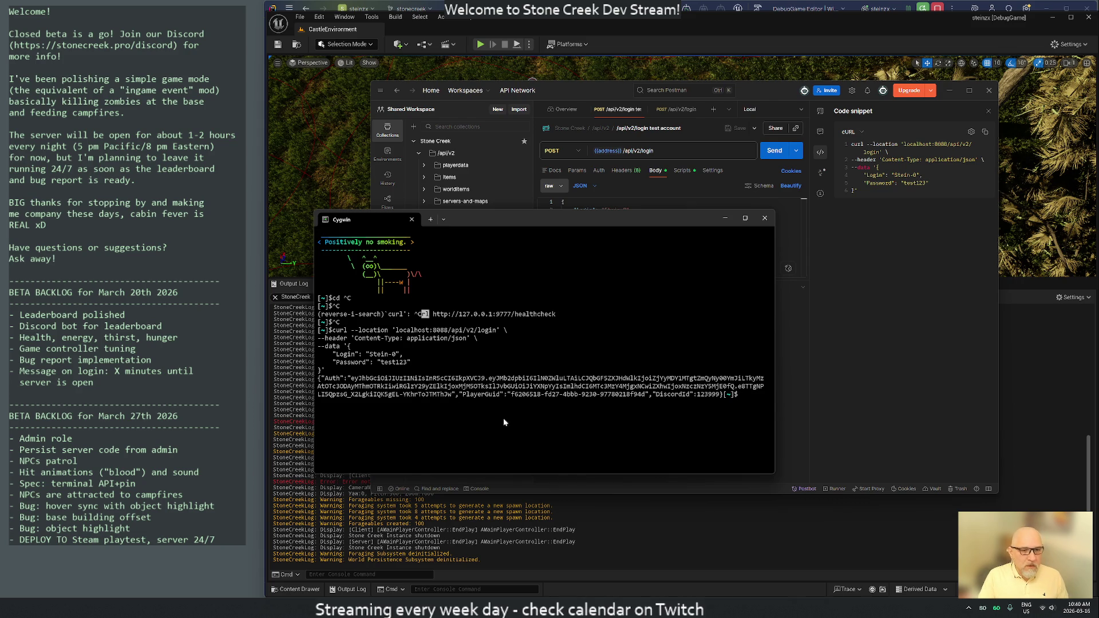
{"action": "left_click", "coordinate": [466, 207]}
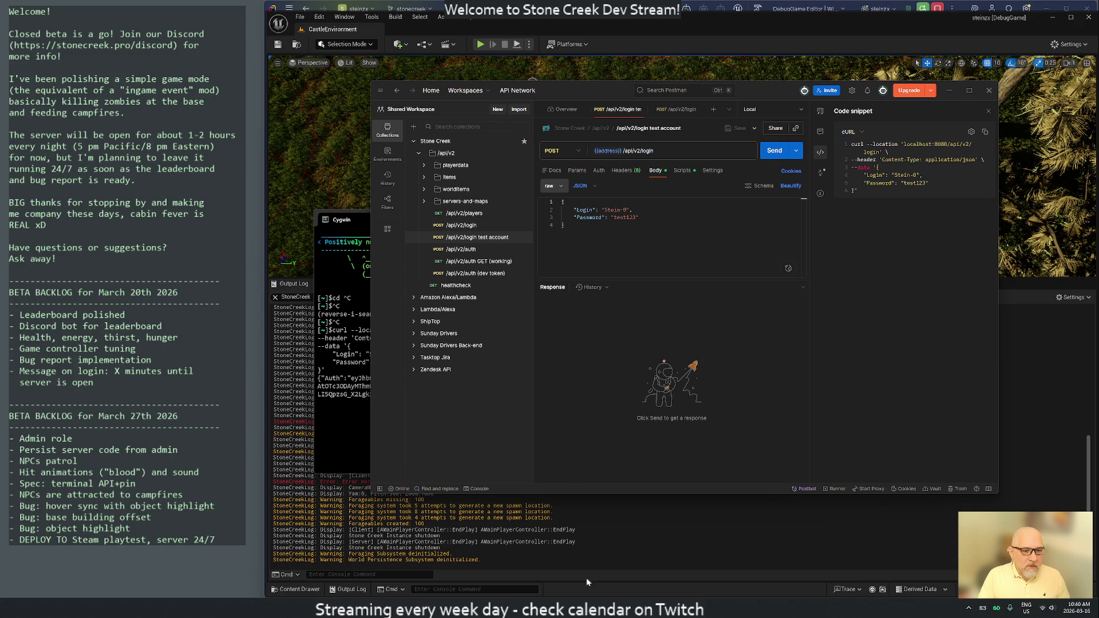
{"action": "key", "text": "alt+Tab"}
- Search files for 'Stein-' and paste the new token into MainGameMode.cpp's Auth TEXT() string
{"action": "left_click", "coordinate": [635, 232]}
{"action": "key", "text": "ctrl+shift+f"}
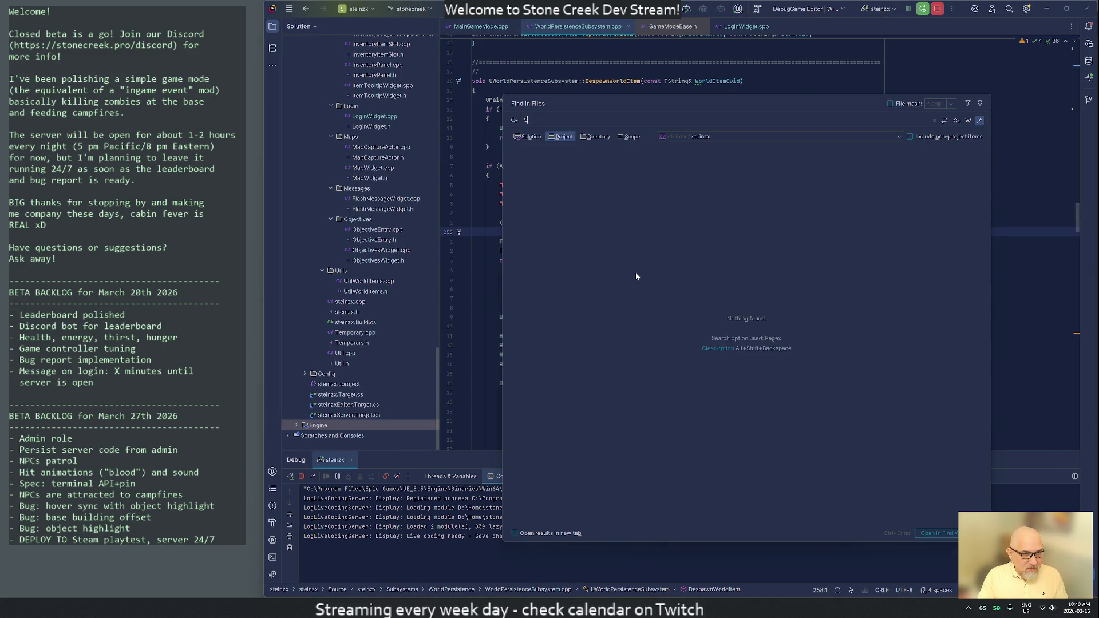
{"action": "type", "text": "Stein"}
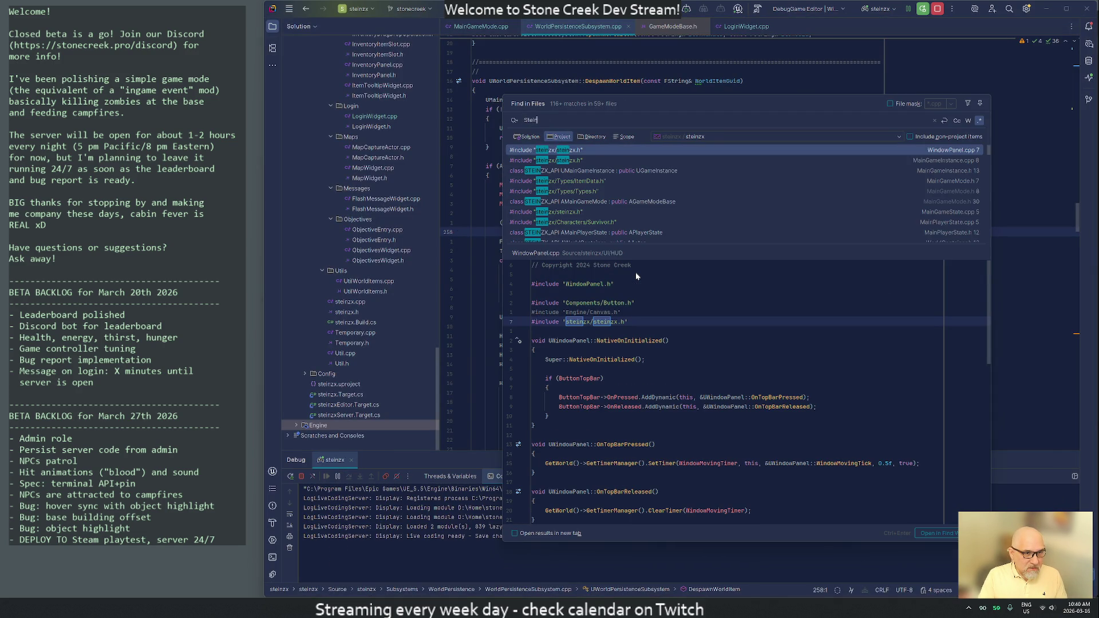
{"action": "type", "text": "-"}
{"action": "key", "text": "Return"}
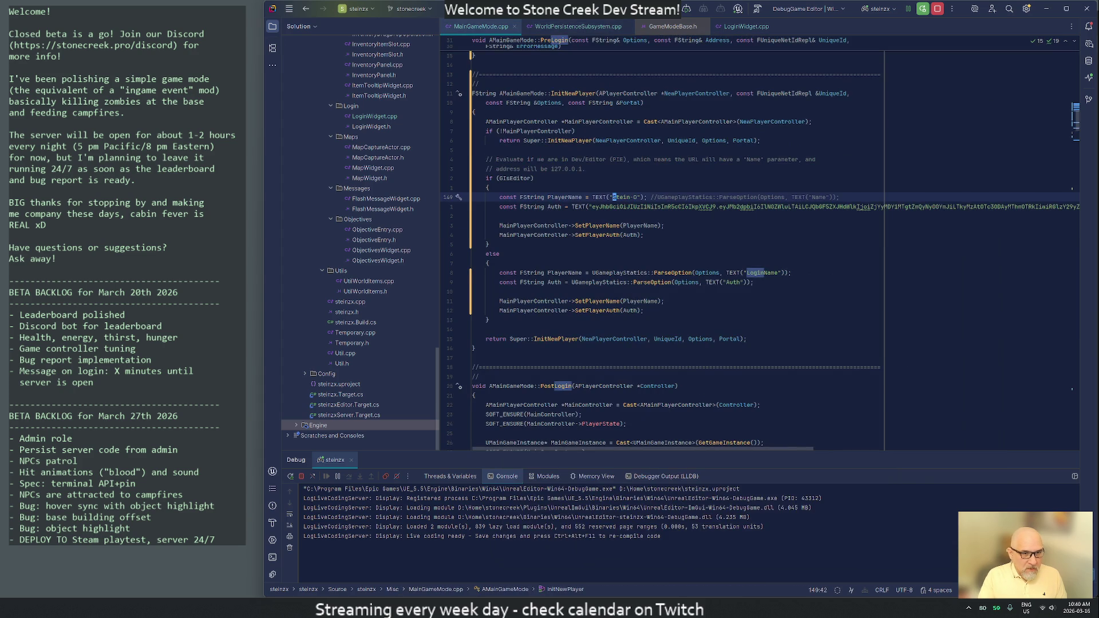
{"action": "left_click", "coordinate": [593, 207]}
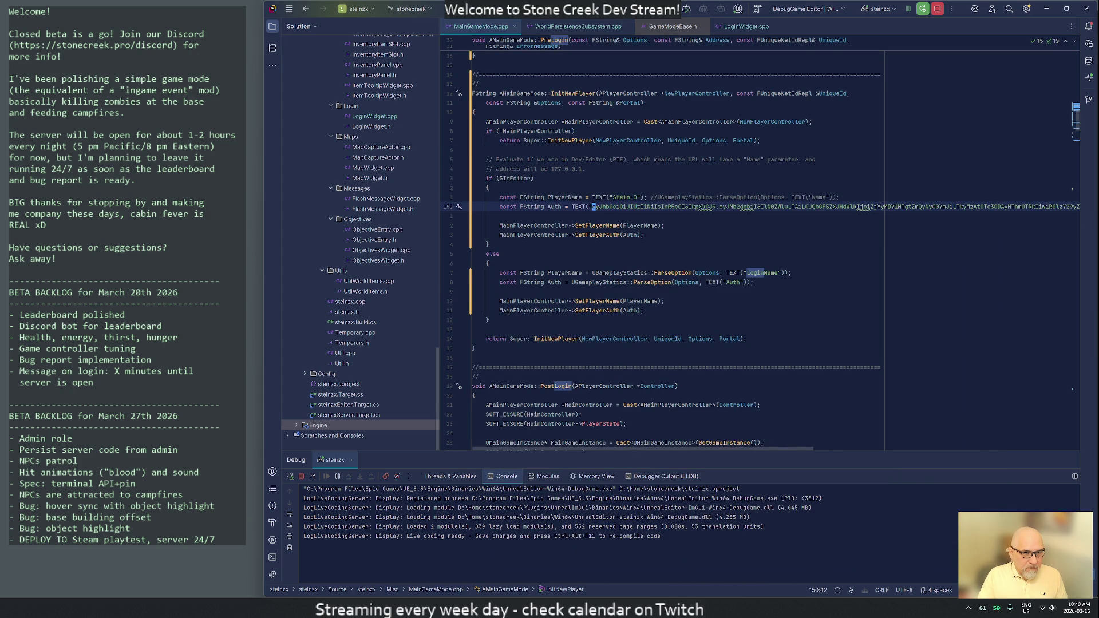
{"action": "key", "text": "ctrl+v"}
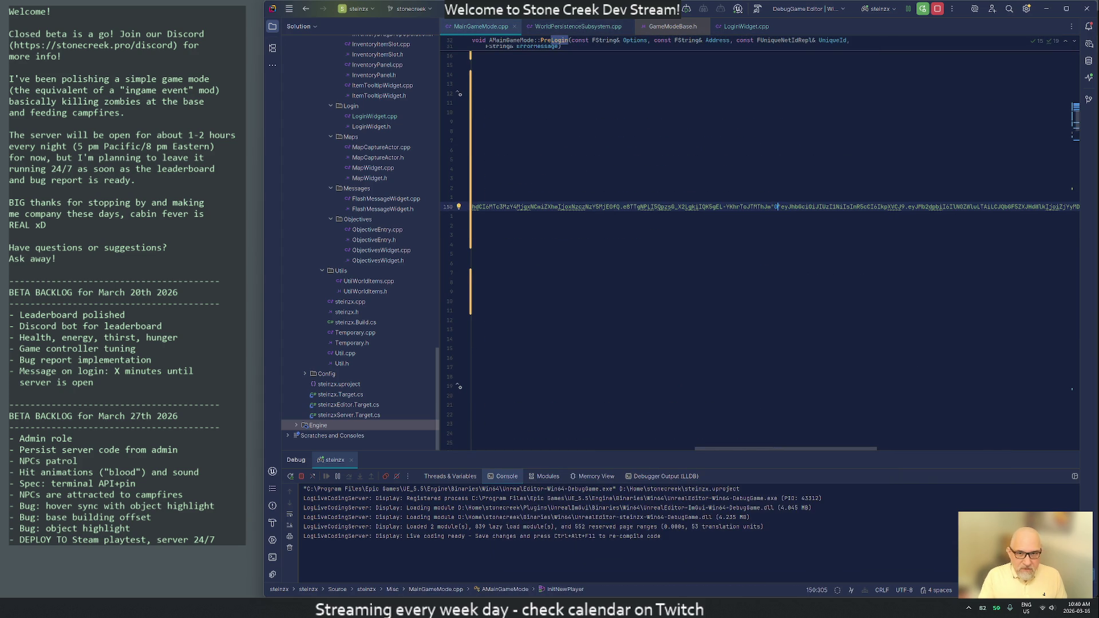
- Close the GameModeBase.h tab and return to Unreal Editor
{"action": "left_click", "coordinate": [473, 216]}
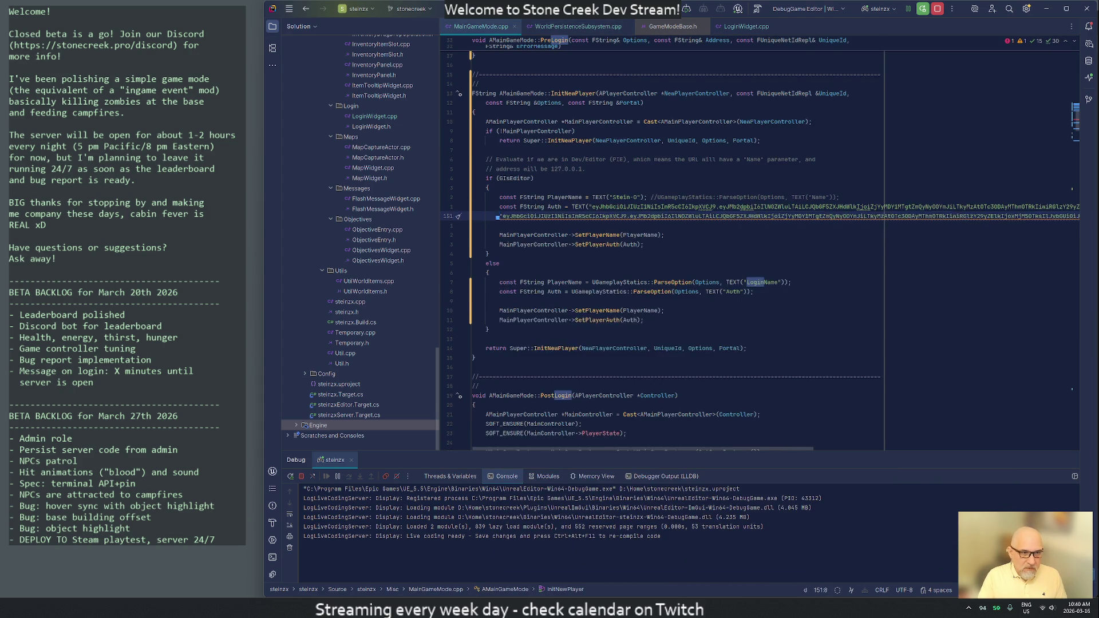
{"action": "left_click", "coordinate": [473, 226]}
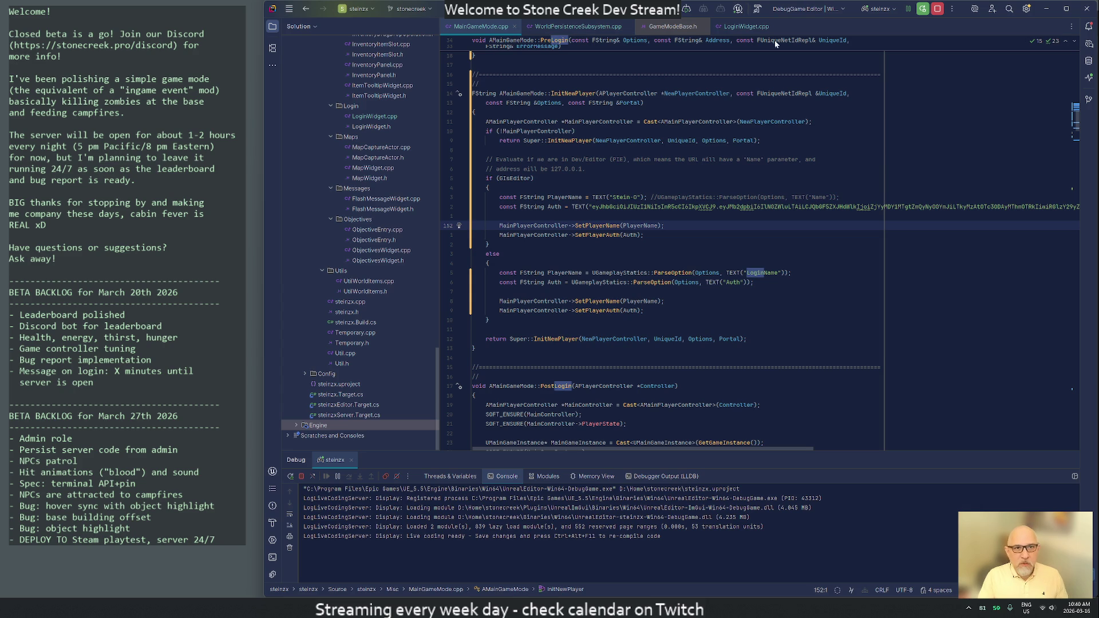
{"action": "middle_click", "coordinate": [680, 27]}
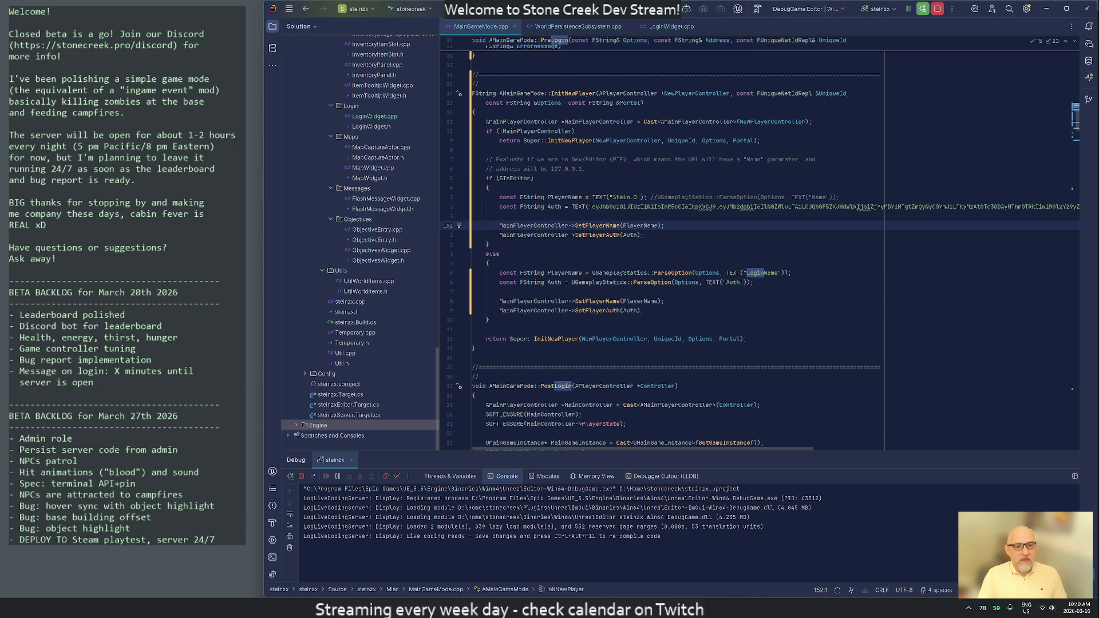
{"action": "key", "text": "alt+Tab"}
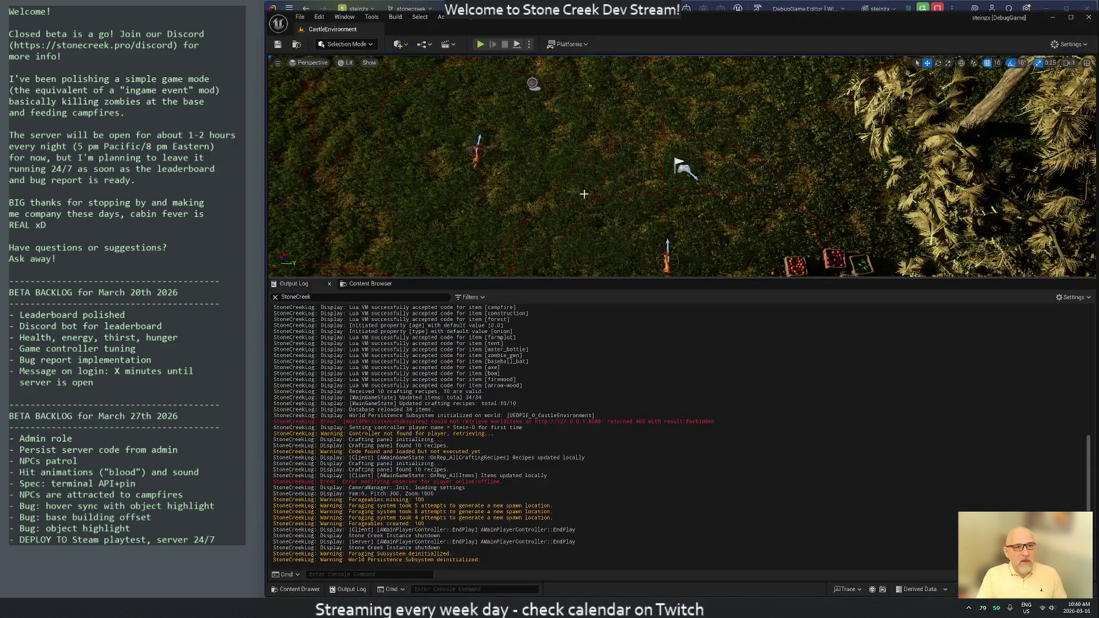
- Save the CastleEnvironment level, checking out its file, and make the viewport taller than the log
{"action": "left_click", "coordinate": [279, 46]}
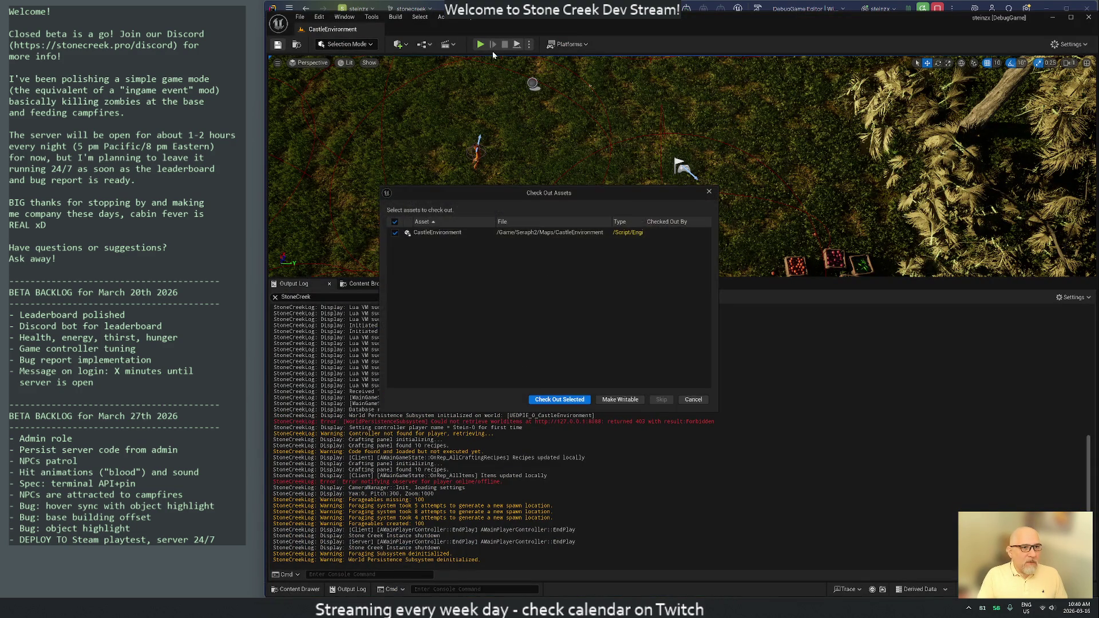
{"action": "left_click", "coordinate": [560, 400]}
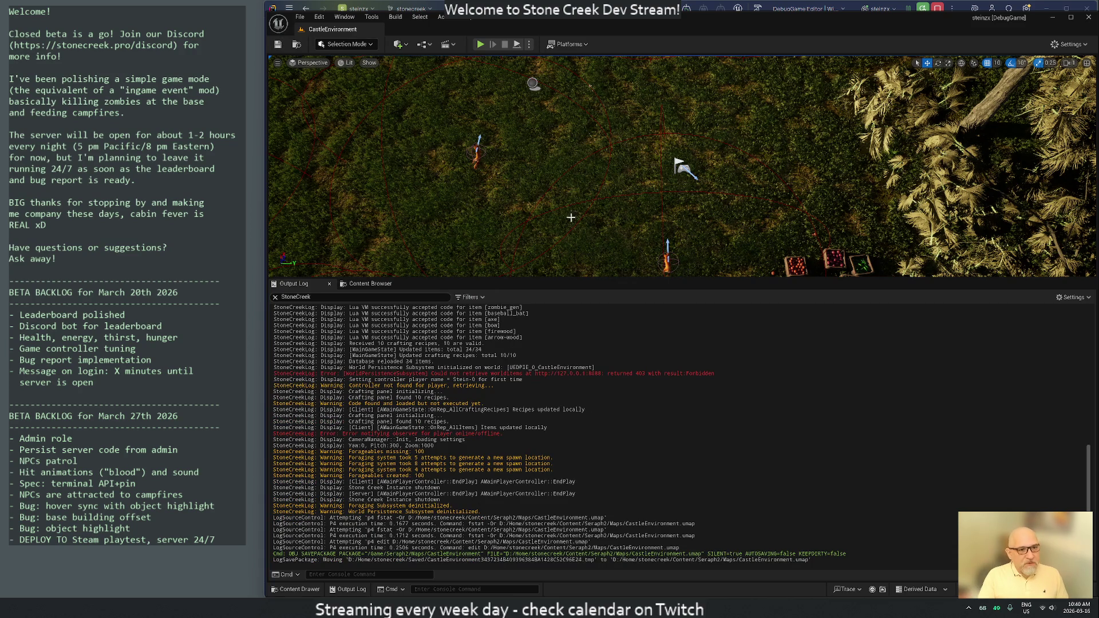
{"action": "left_click_drag", "start_coordinate": [574, 279], "coordinate": [596, 399]}
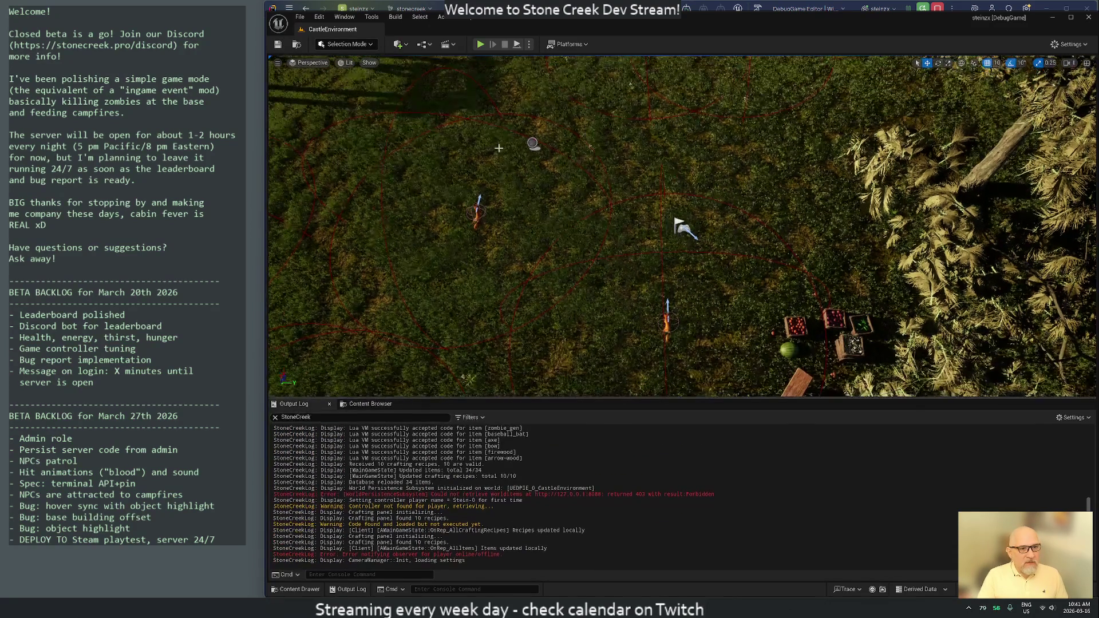
- Play the level, log in with the test player's name and password, stop, then replay and stop again
{"action": "left_click", "coordinate": [480, 44]}
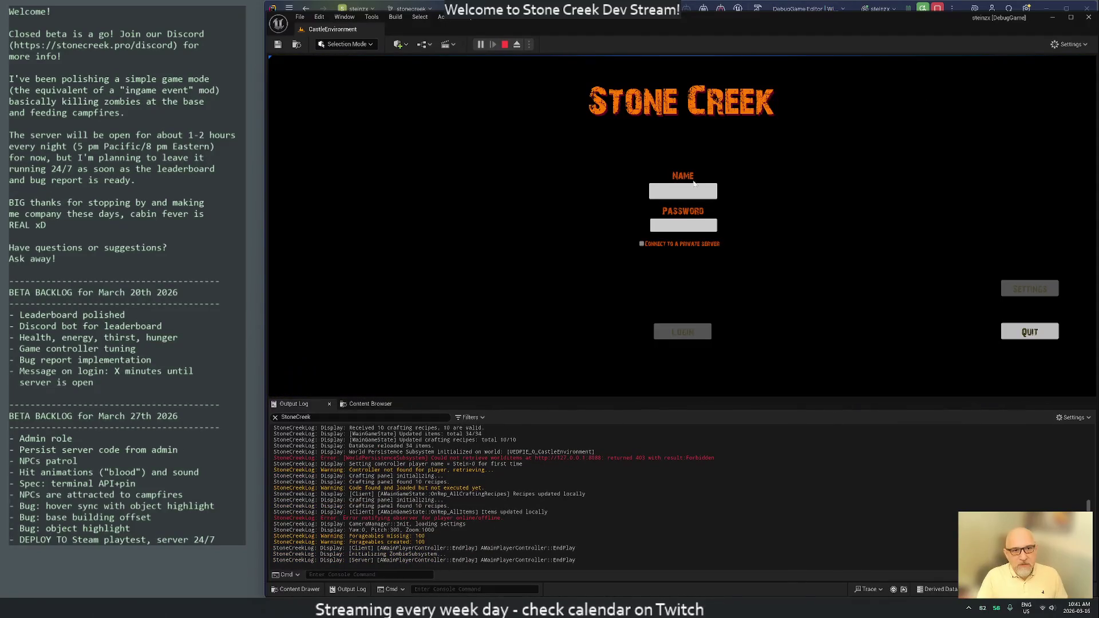
{"action": "left_click", "coordinate": [694, 185]}
{"action": "type", "text": "Stein"}
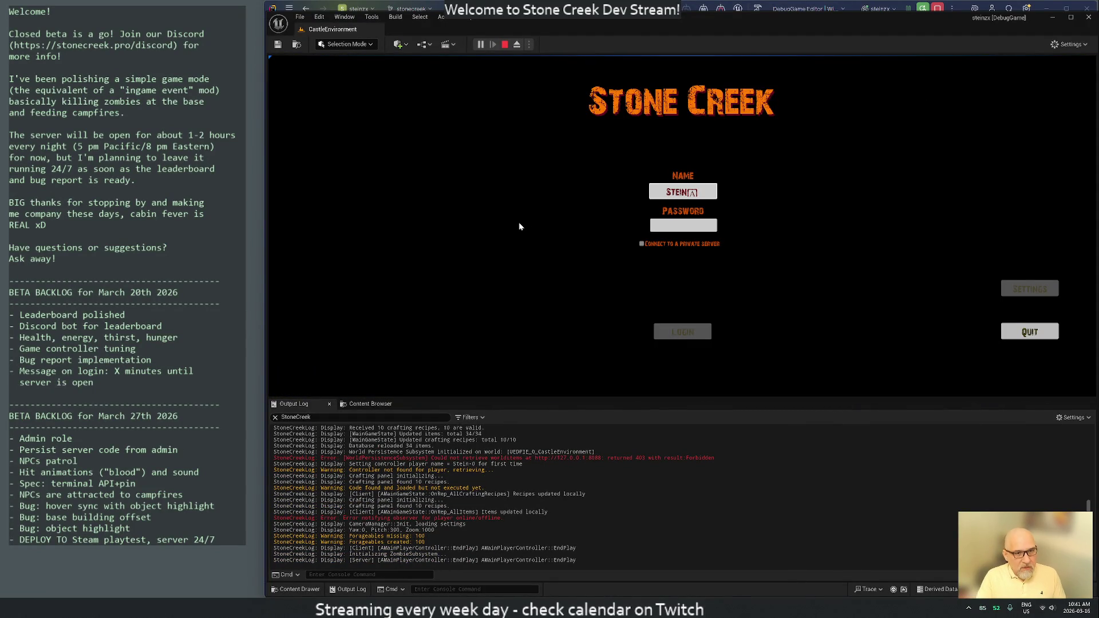
{"action": "type", "text": "bach"}
{"action": "key", "text": "Tab"}
{"action": "key", "text": "Return"}
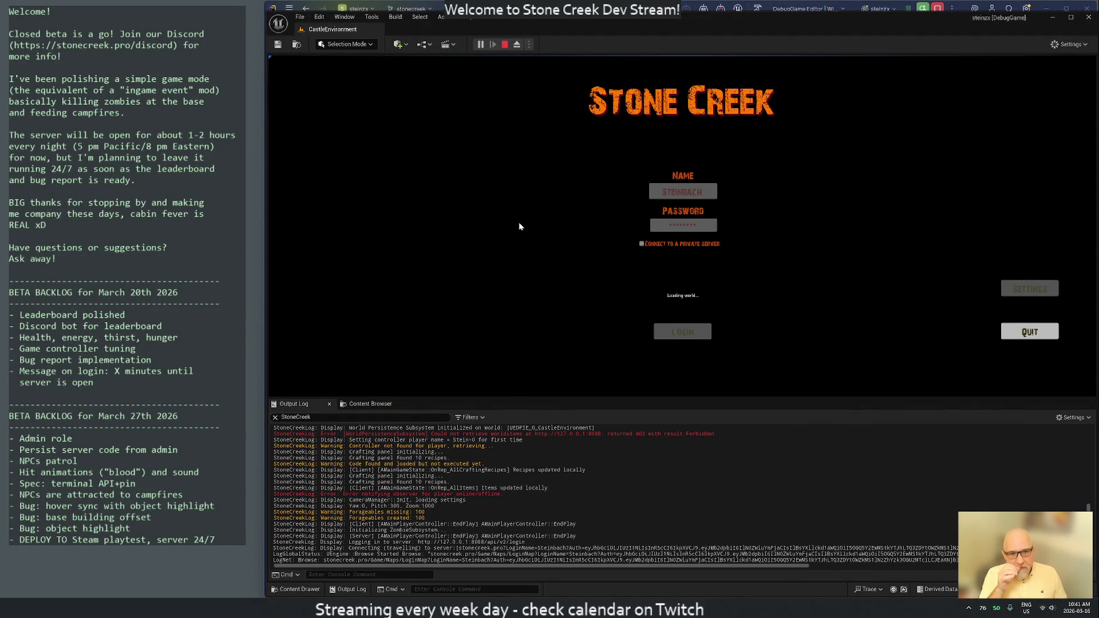
{"action": "left_click", "coordinate": [504, 44]}
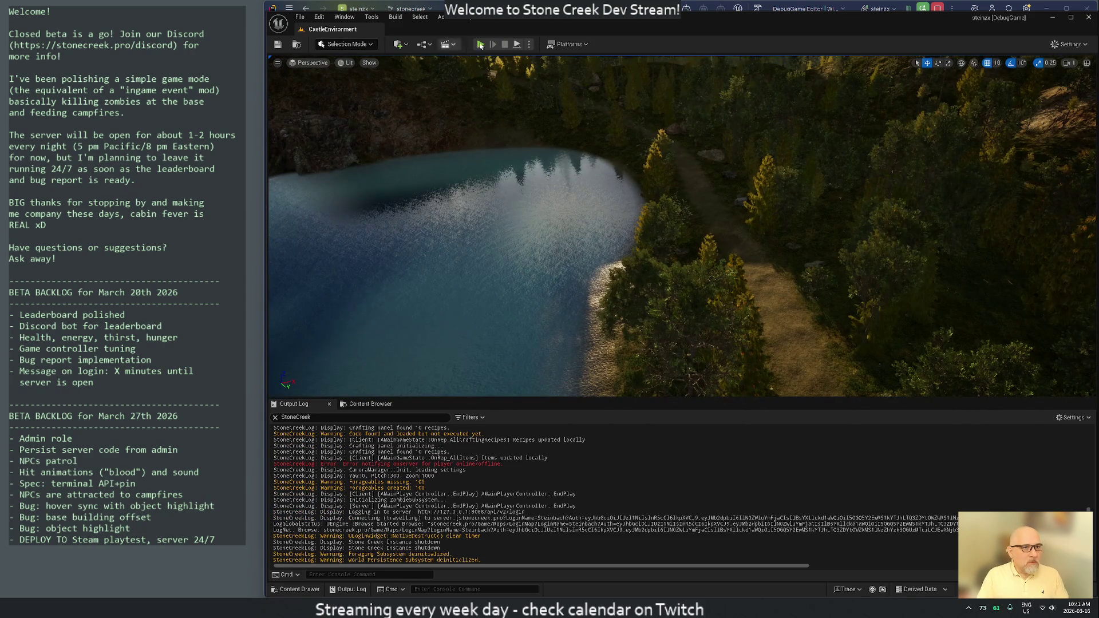
{"action": "left_click", "coordinate": [480, 44]}
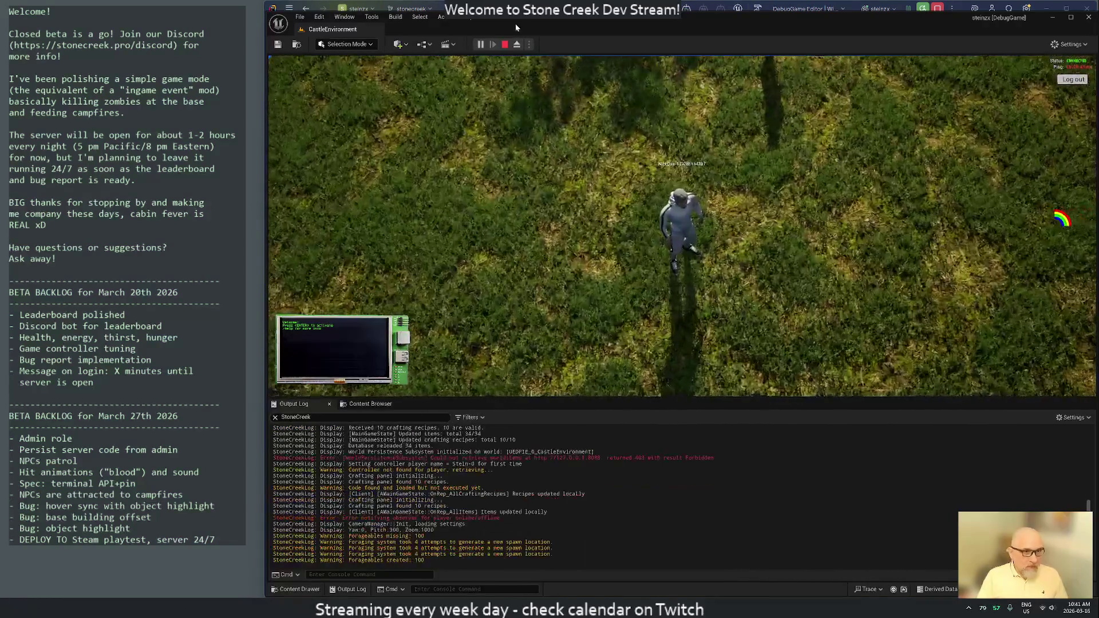
{"action": "left_click", "coordinate": [504, 45]}
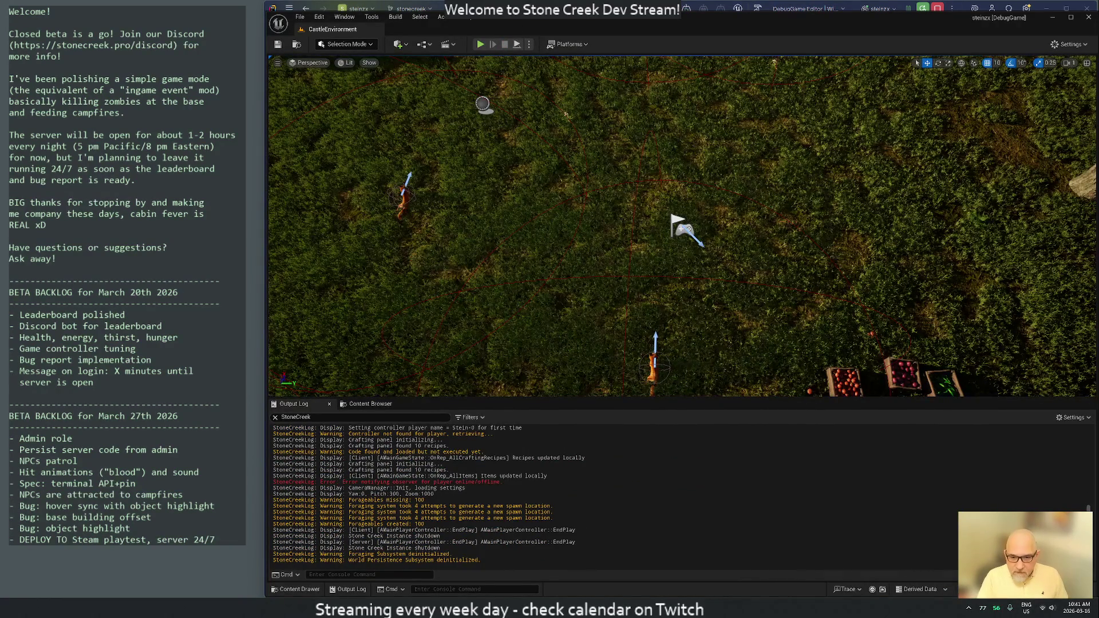
- Trigger a Live Coding recompile with Ctrl+Alt+F11, then fly the camera over the base area
{"action": "key", "text": "ctrl+alt+F11"}
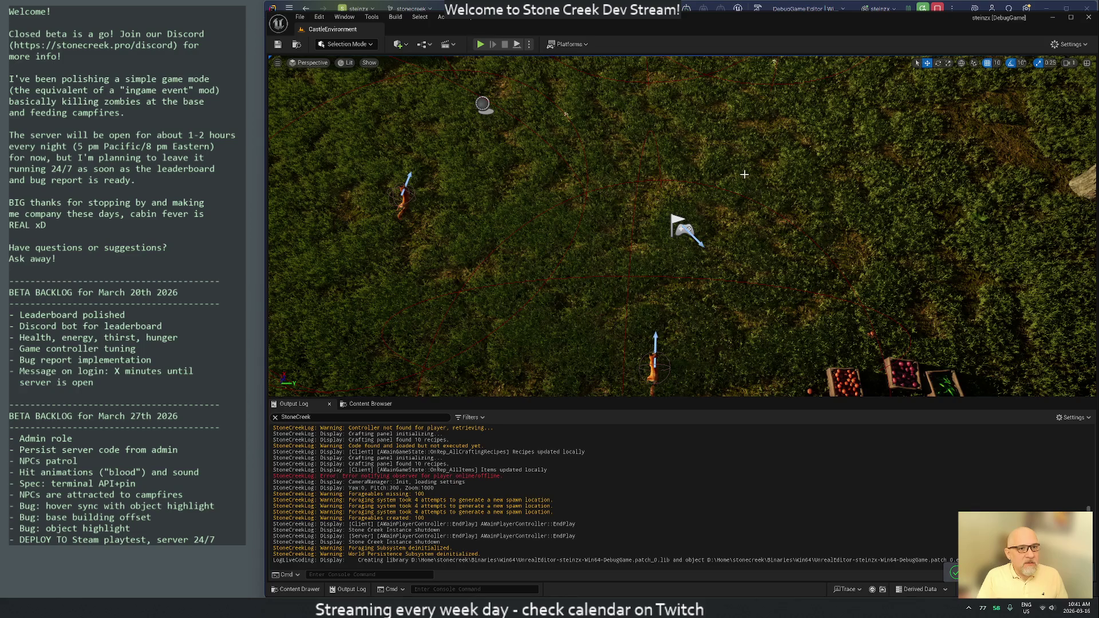
{"action": "mouse_move", "coordinate": [721, 238]}
{"action": "left_mouse_down"}
{"action": "mouse_move", "coordinate": [722, 195]}
{"action": "mouse_move", "coordinate": [722, 264]}
{"action": "left_mouse_up"}
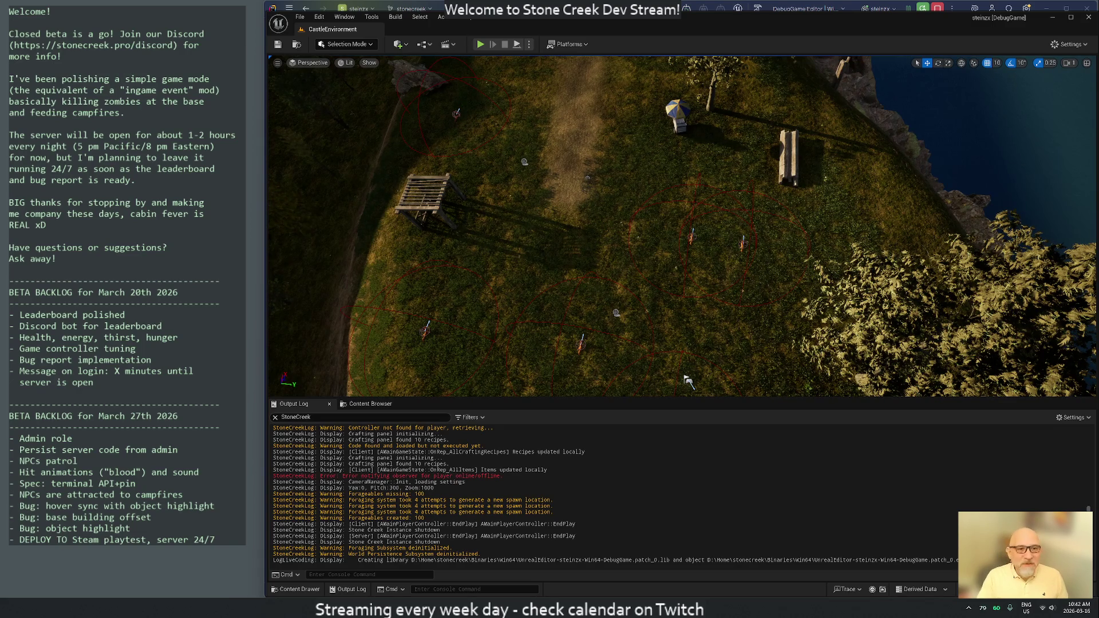
{"action": "mouse_move", "coordinate": [678, 279]}
{"action": "left_mouse_down"}
{"action": "mouse_move", "coordinate": [624, 257]}
{"action": "mouse_move", "coordinate": [653, 192]}
{"action": "left_mouse_up"}
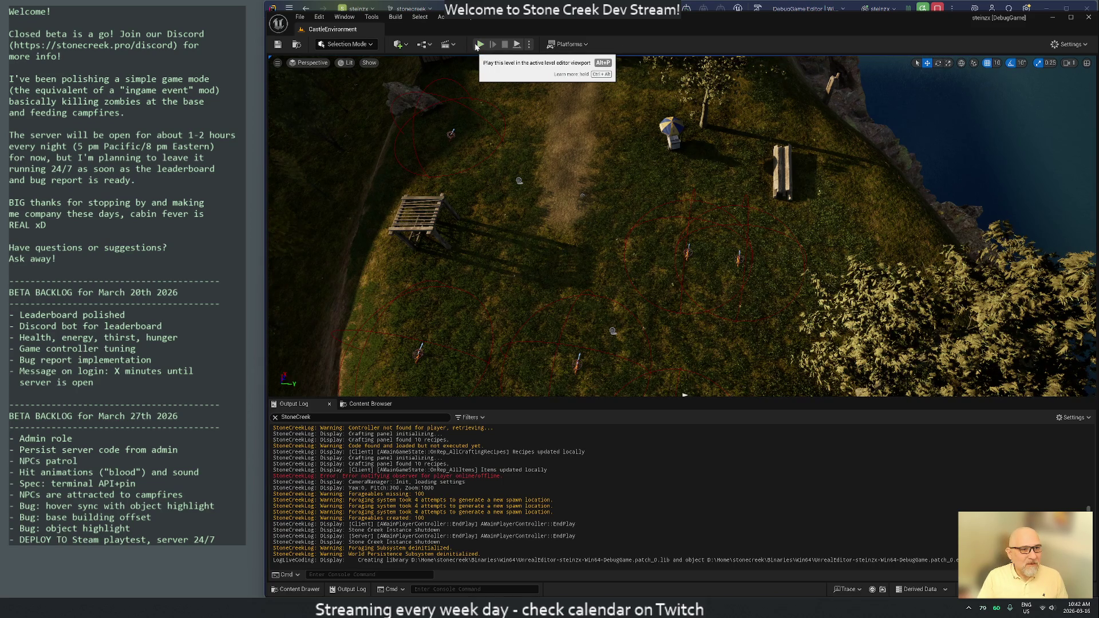
- Play the level again, exit with Esc, reposition the camera, and start a second Live Coding recompile
{"action": "left_click", "coordinate": [478, 45]}
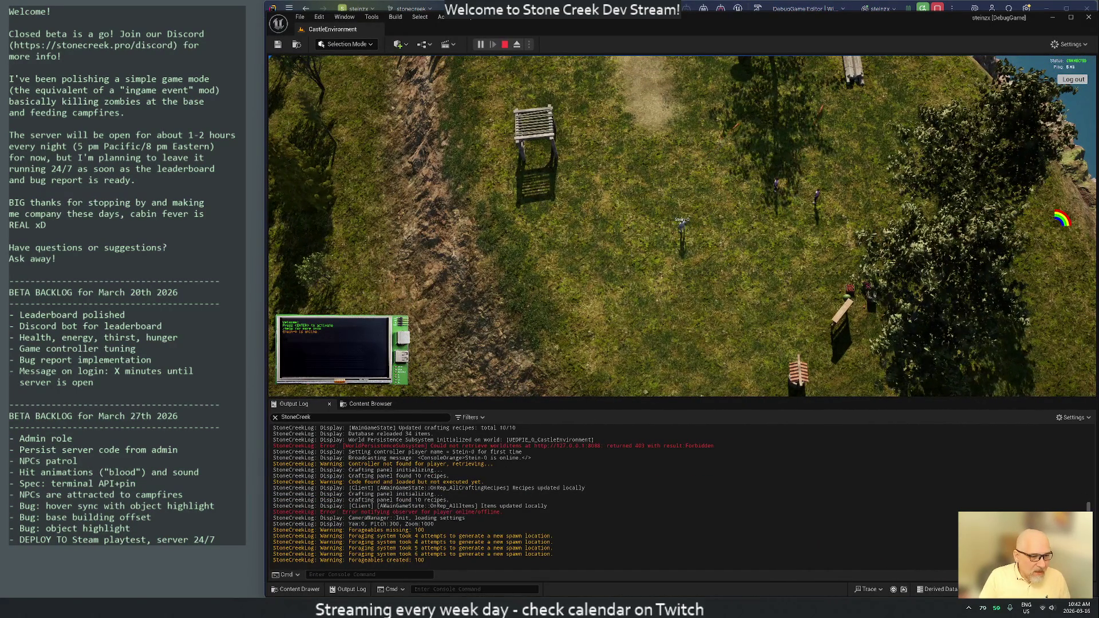
{"action": "scroll", "coordinate": [572, 493], "scroll_direction": "up", "scroll_amount": 2}
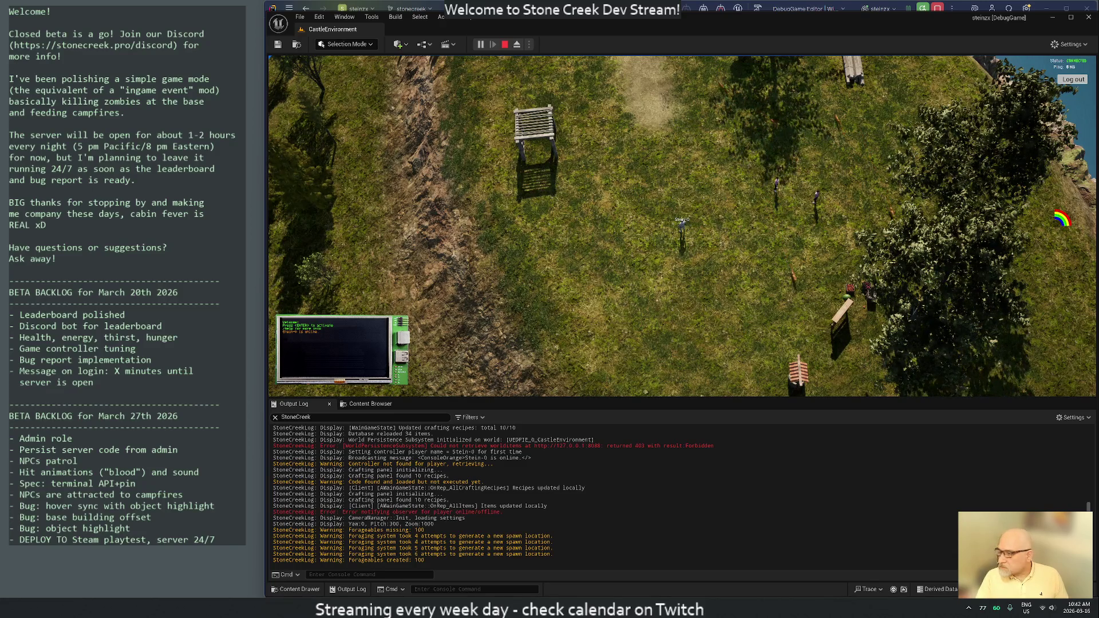
{"action": "key", "text": "Escape"}
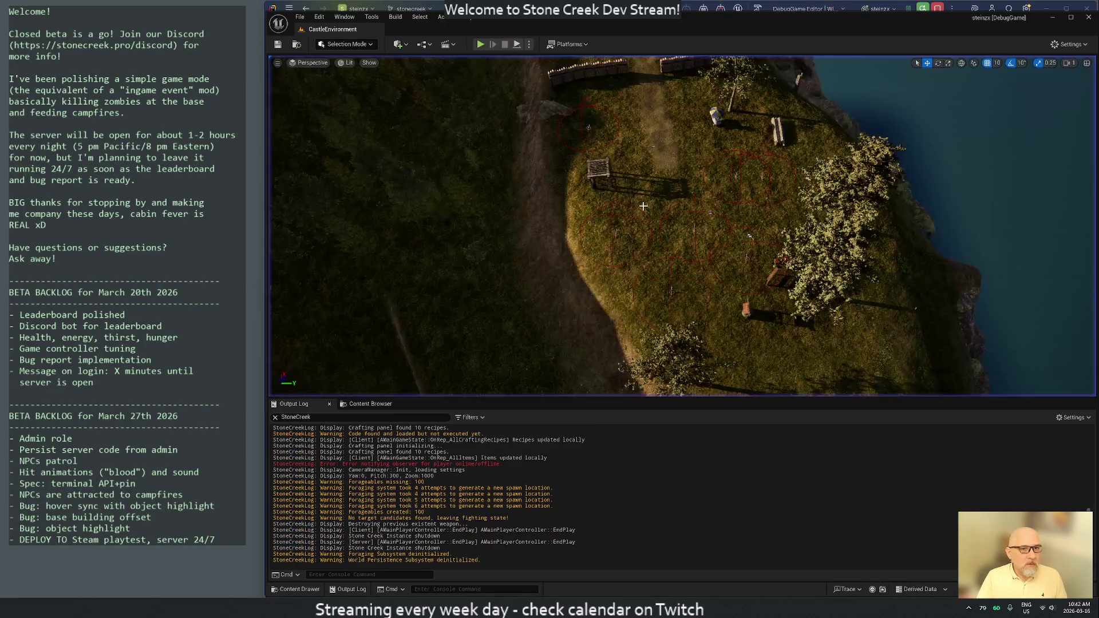
{"action": "left_click_drag", "start_coordinate": [640, 213], "coordinate": [497, 114]}
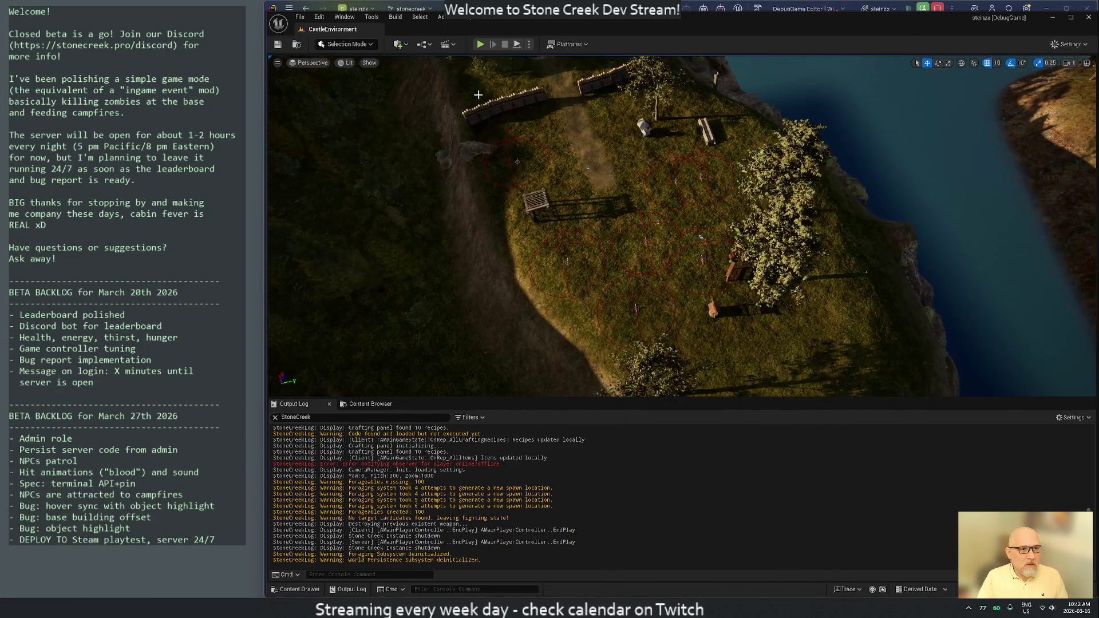
{"action": "key", "text": "ctrl+alt+F11"}
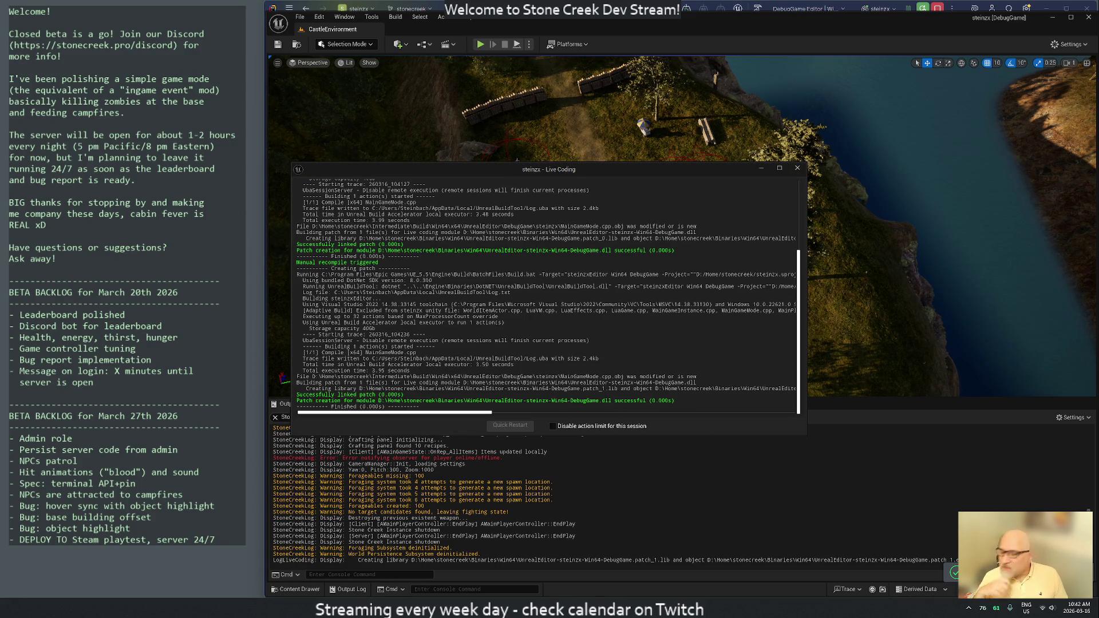
- Close the Live Coding build log and nudge the editor window into place
{"action": "left_click", "coordinate": [798, 167]}
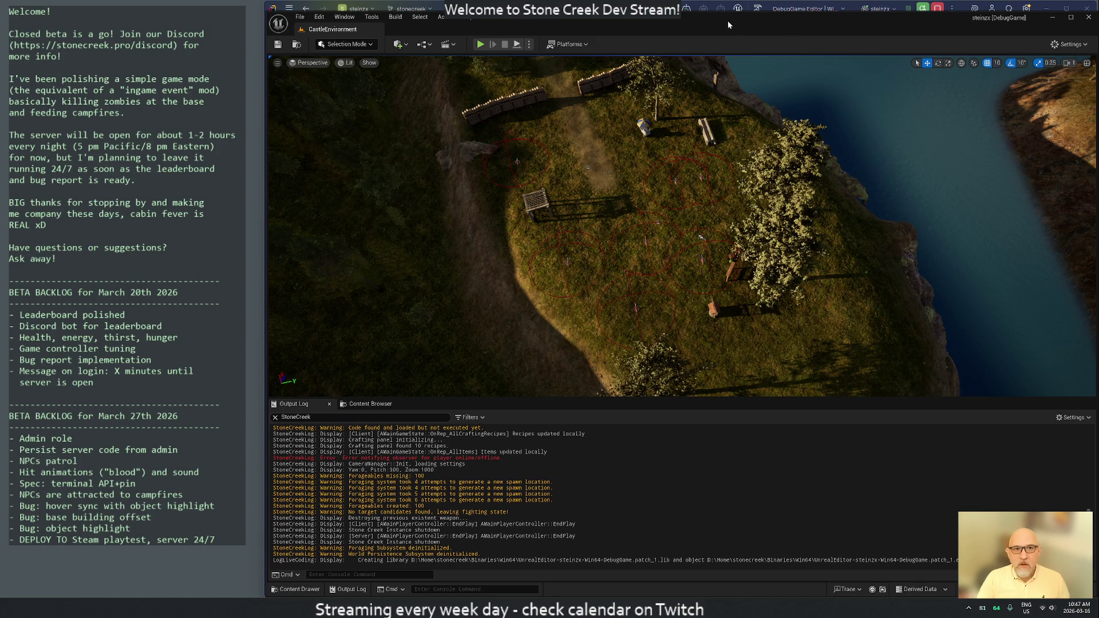
{"action": "left_click_drag", "start_coordinate": [730, 21], "coordinate": [724, 13]}
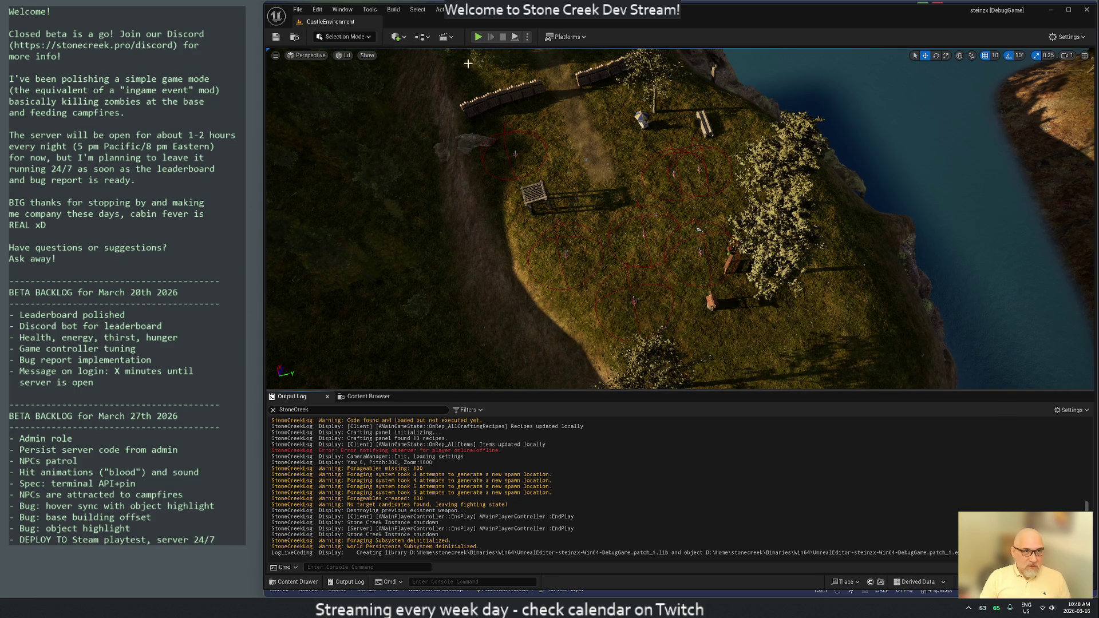
- Start Play-In-Editor on CastleEnvironment with the toolbar's green Play button
{"action": "left_click", "coordinate": [478, 36]}
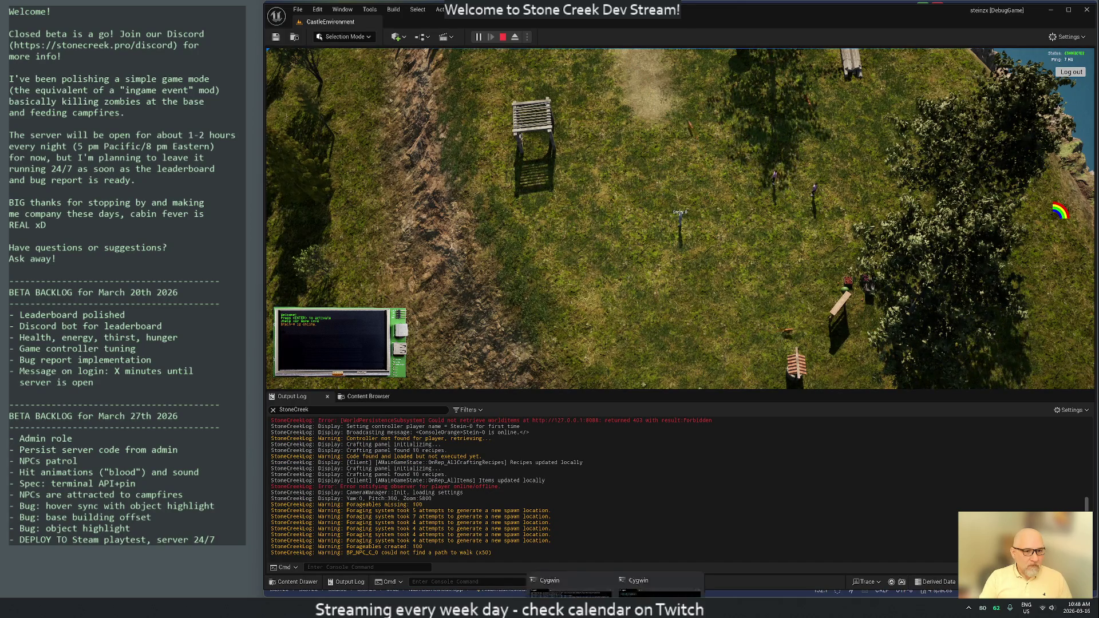
- Cancel the pending command in the second Cygwin window, exit that shell, and switch to the server terminal
{"action": "mouse_move", "coordinate": [615, 607]}
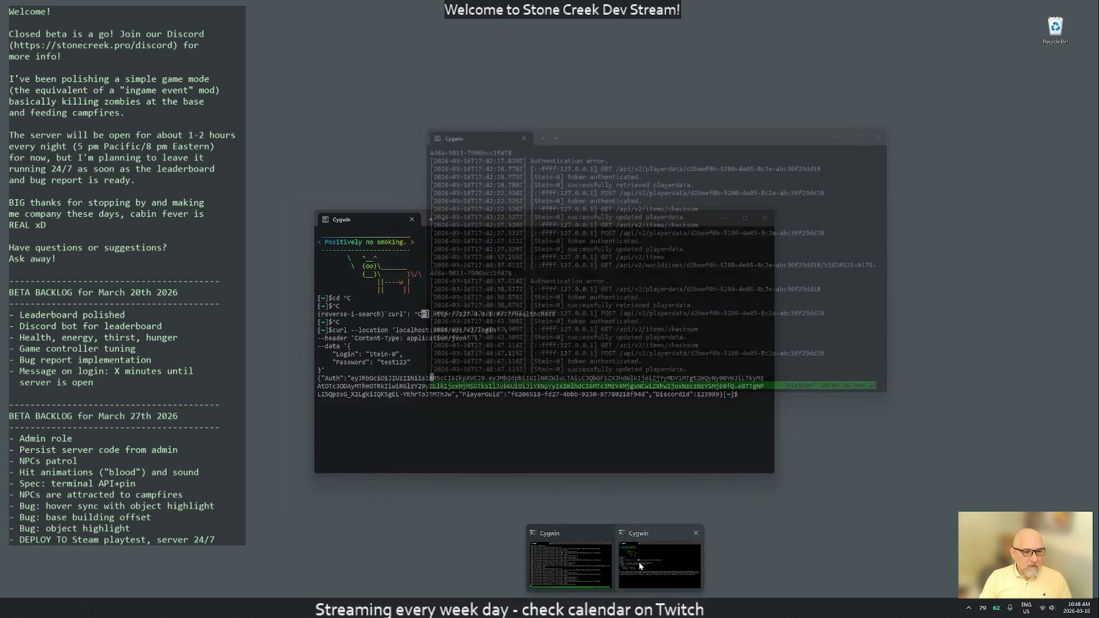
{"action": "left_click", "coordinate": [639, 562]}
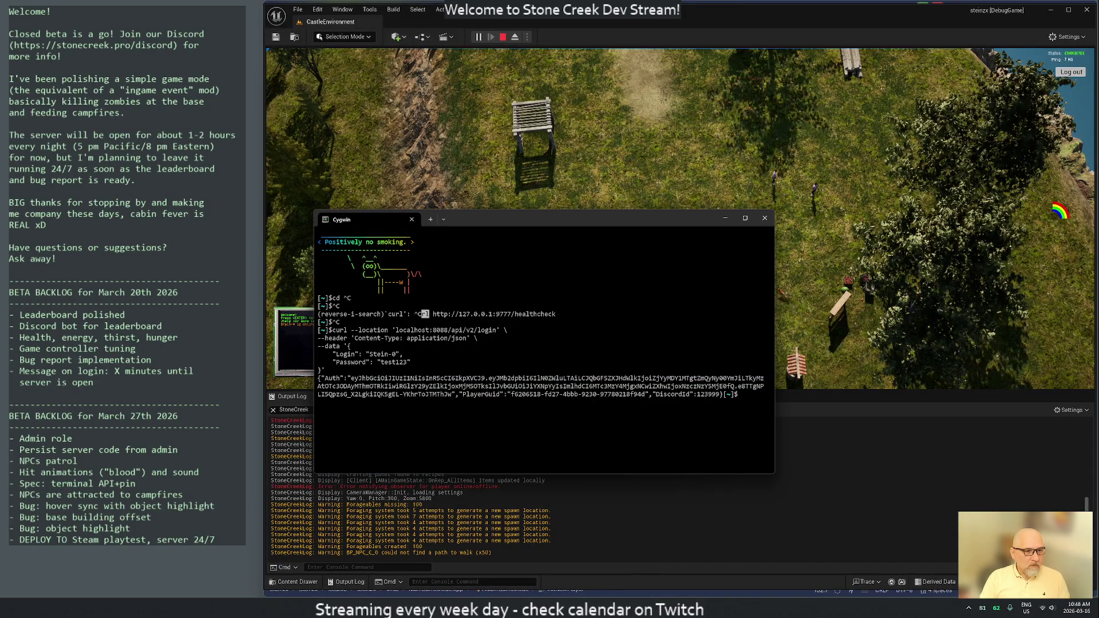
{"action": "key", "text": "ctrl+c"}
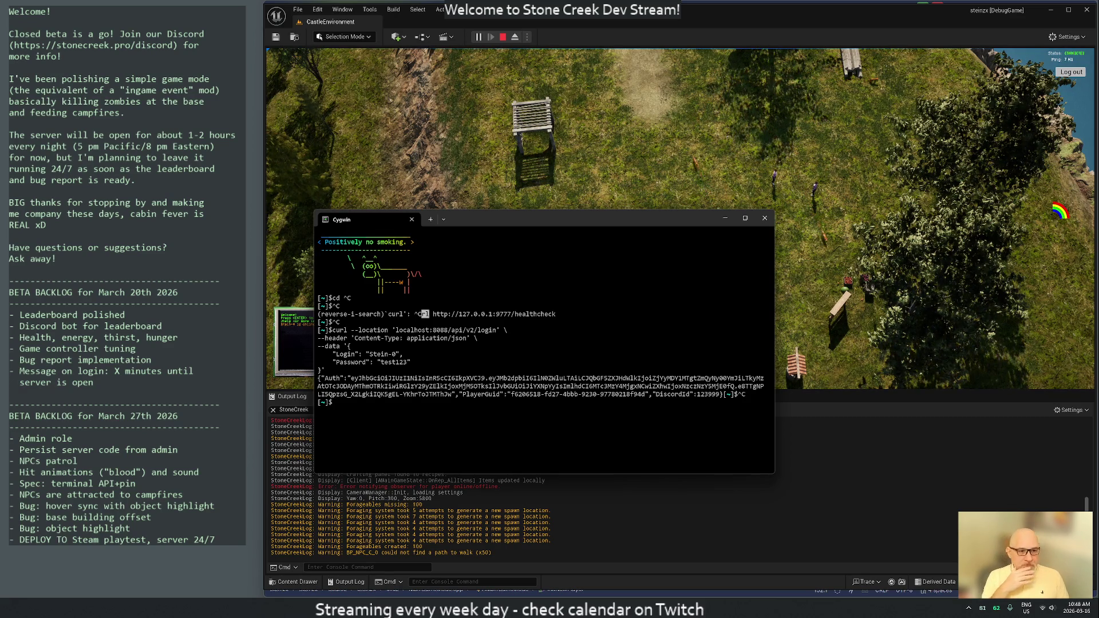
{"action": "type", "text": "exit"}
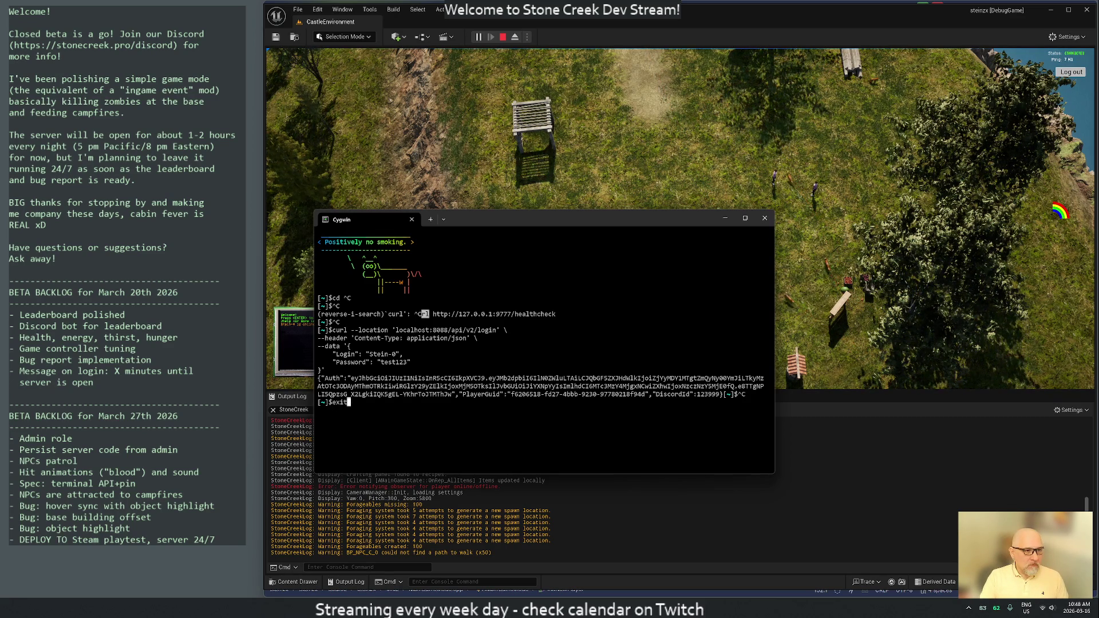
{"action": "key", "text": "Return"}
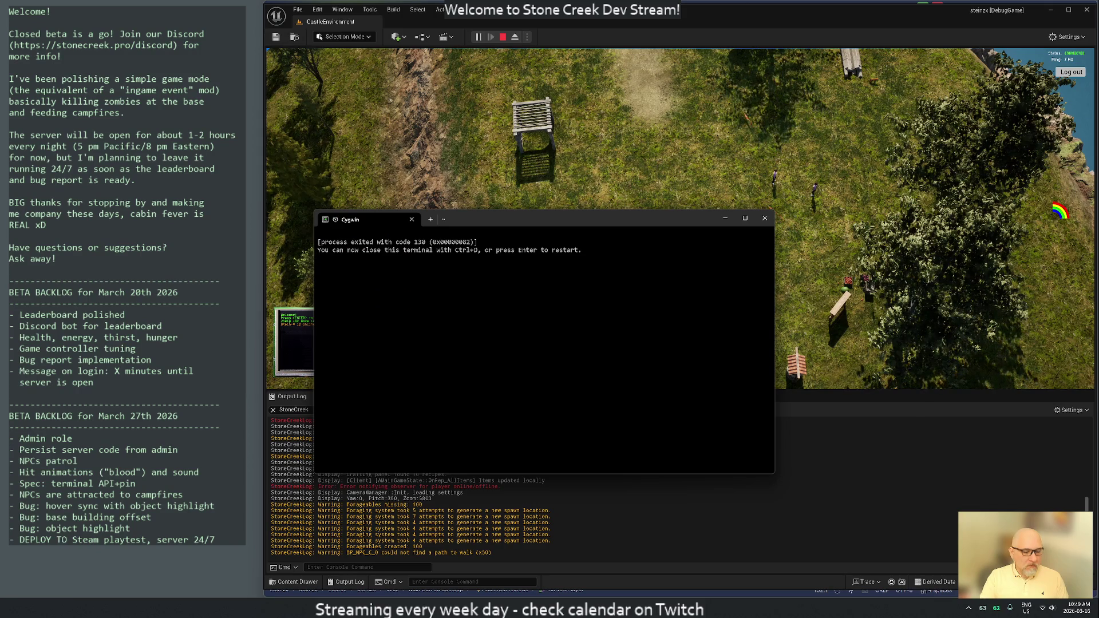
{"action": "key", "text": "ctrl+d"}
{"action": "key", "text": "alt+Tab"}
{"action": "key", "text": "alt+Tab"}
{"action": "key", "text": "alt+Tab"}
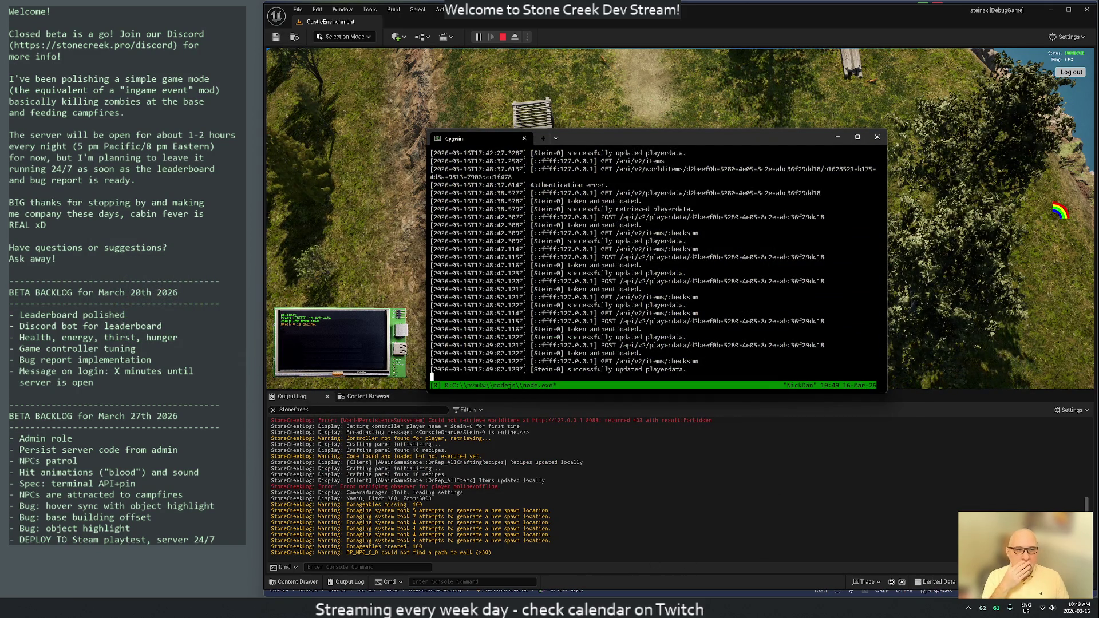
- Move and enlarge the server log window, and stop the running play session
{"action": "left_click_drag", "start_coordinate": [605, 147], "coordinate": [484, 87]}
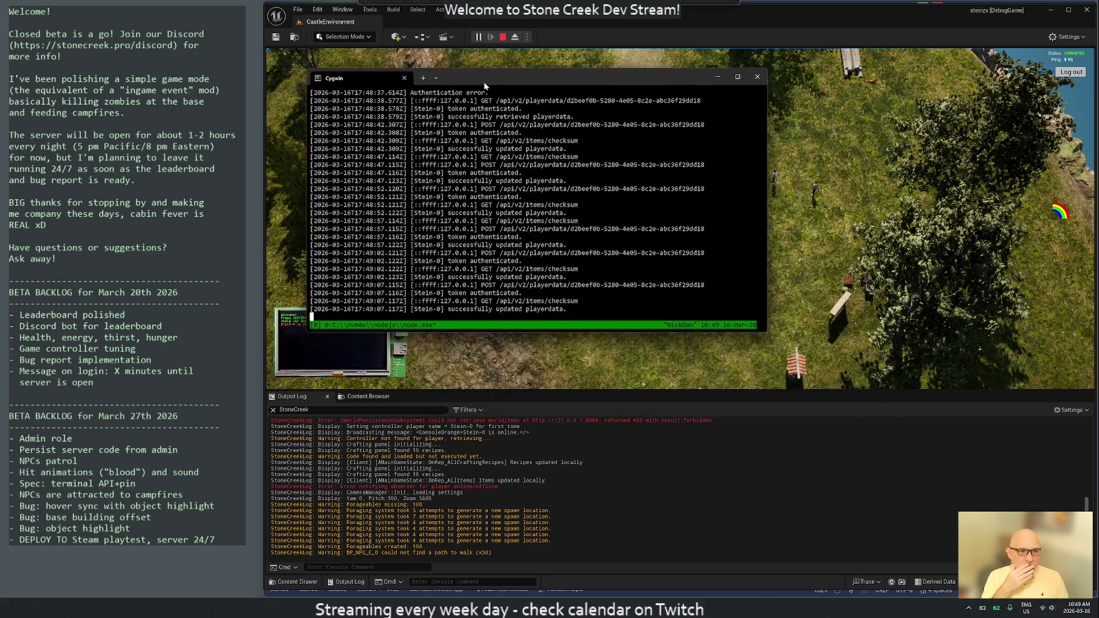
{"action": "mouse_move", "coordinate": [768, 333]}
{"action": "left_mouse_down"}
{"action": "mouse_move", "coordinate": [1031, 441]}
{"action": "mouse_move", "coordinate": [1060, 491]}
{"action": "left_mouse_up"}
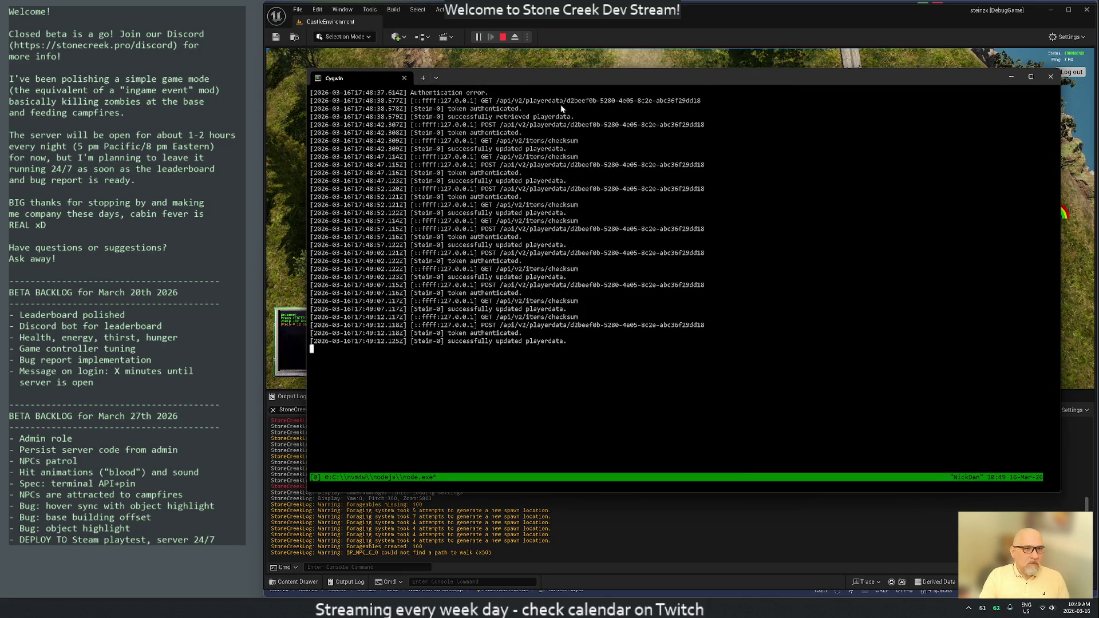
{"action": "left_click", "coordinate": [503, 37]}
{"action": "key", "text": "alt+Tab"}
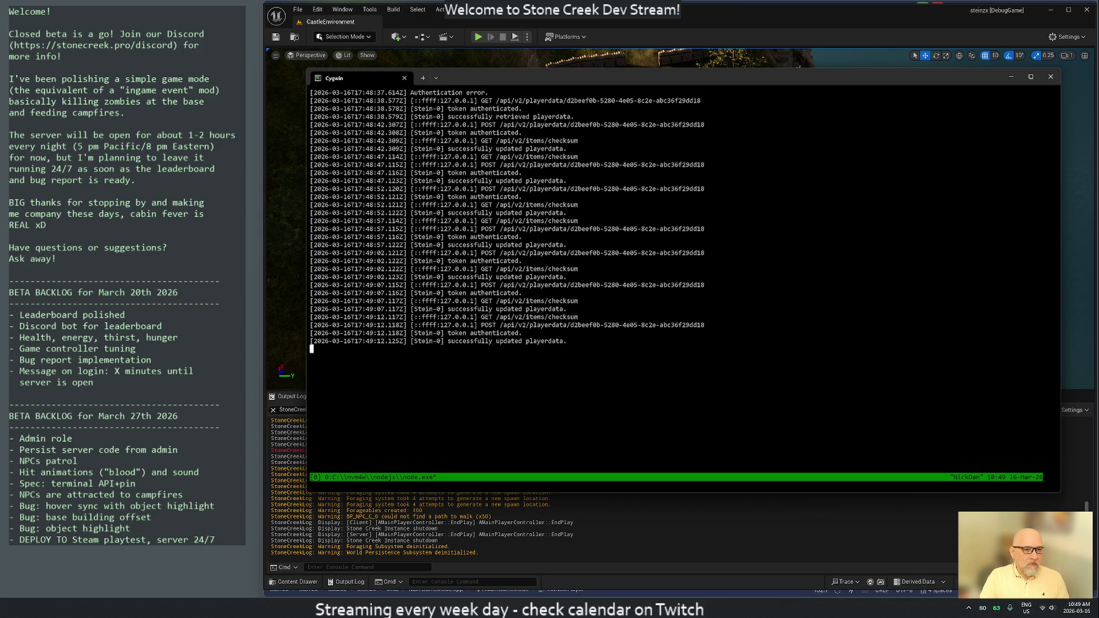
- Restart the node server with its previous command, replay the level, then stop the server
{"action": "key", "text": "ctrl+c"}
{"action": "key", "text": "Return"}
{"action": "key", "text": "Up"}
{"action": "key", "text": "Return"}
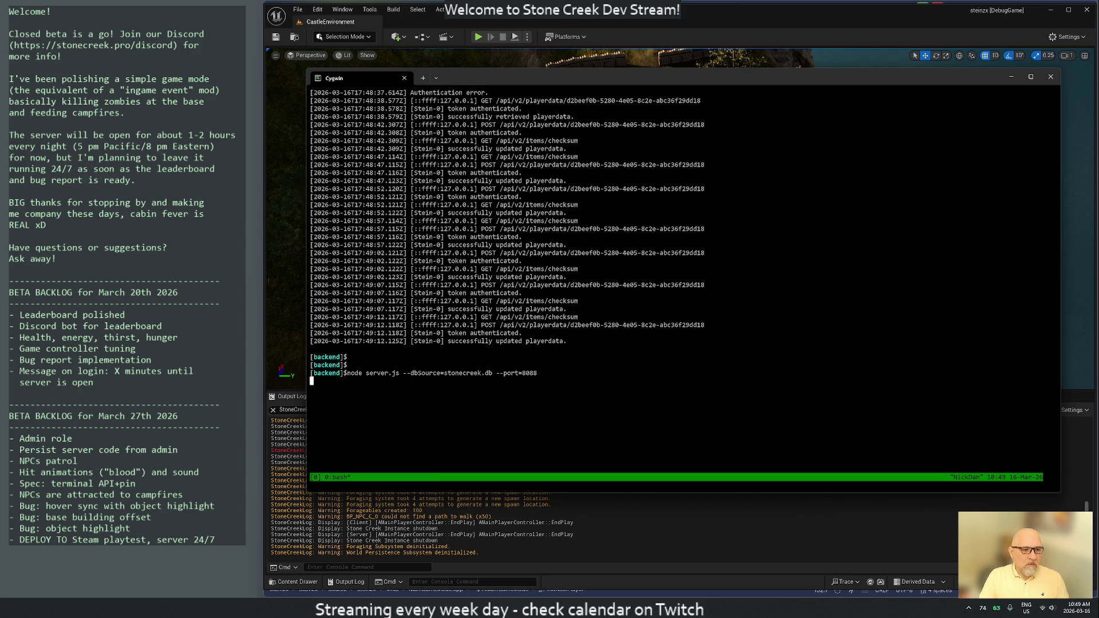
{"action": "left_click", "coordinate": [478, 37]}
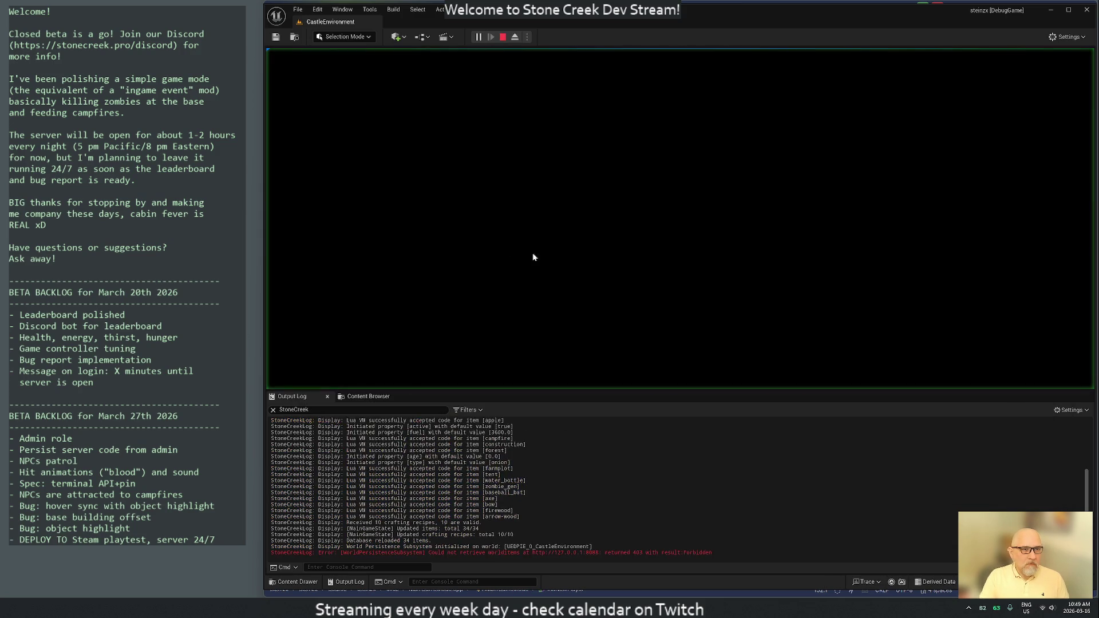
{"action": "key", "text": "alt+Tab"}
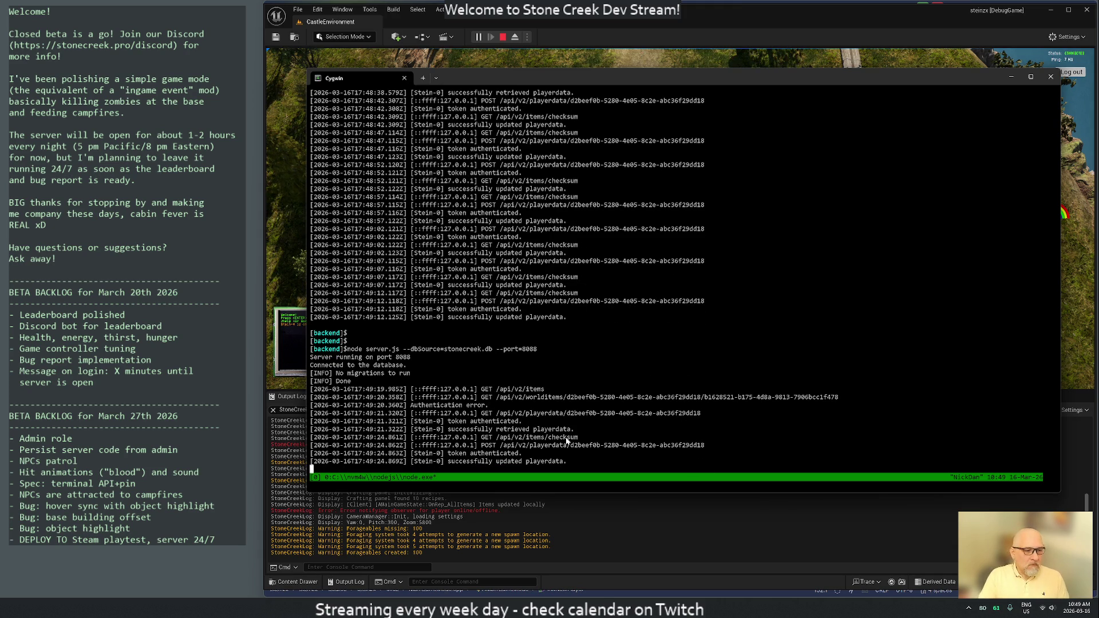
{"action": "key", "text": "ctrl+c"}
{"action": "key", "text": "ctrl+c"}
{"action": "key", "text": "ctrl+c"}
- Open app.js in vim and search toward the authentication error message
{"action": "type", "text": "vim app.js ."}
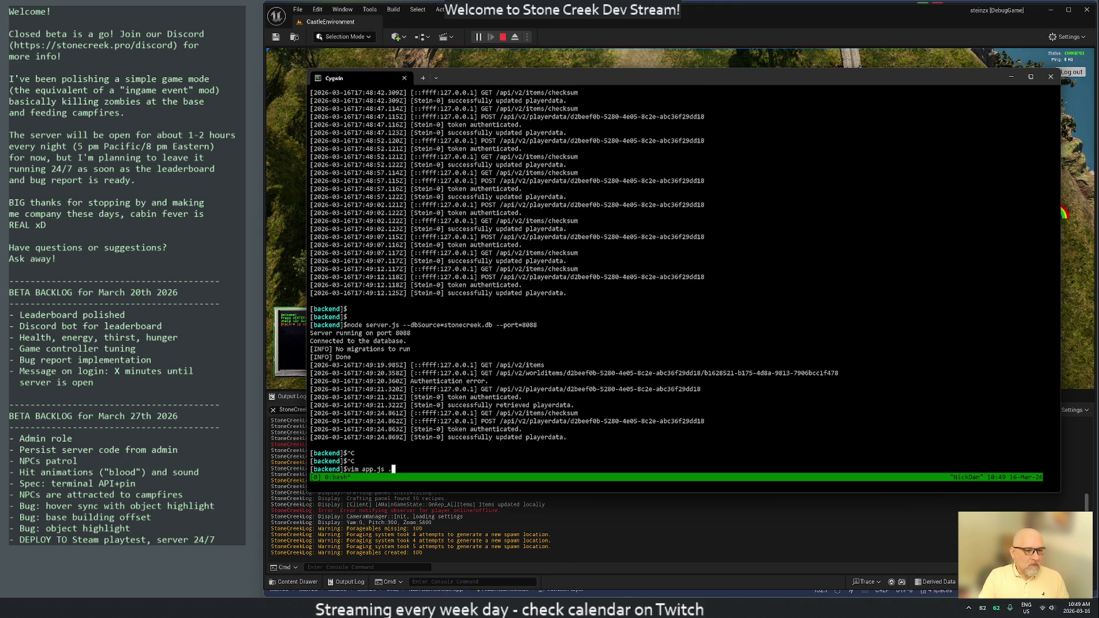
{"action": "key", "text": "Return"}
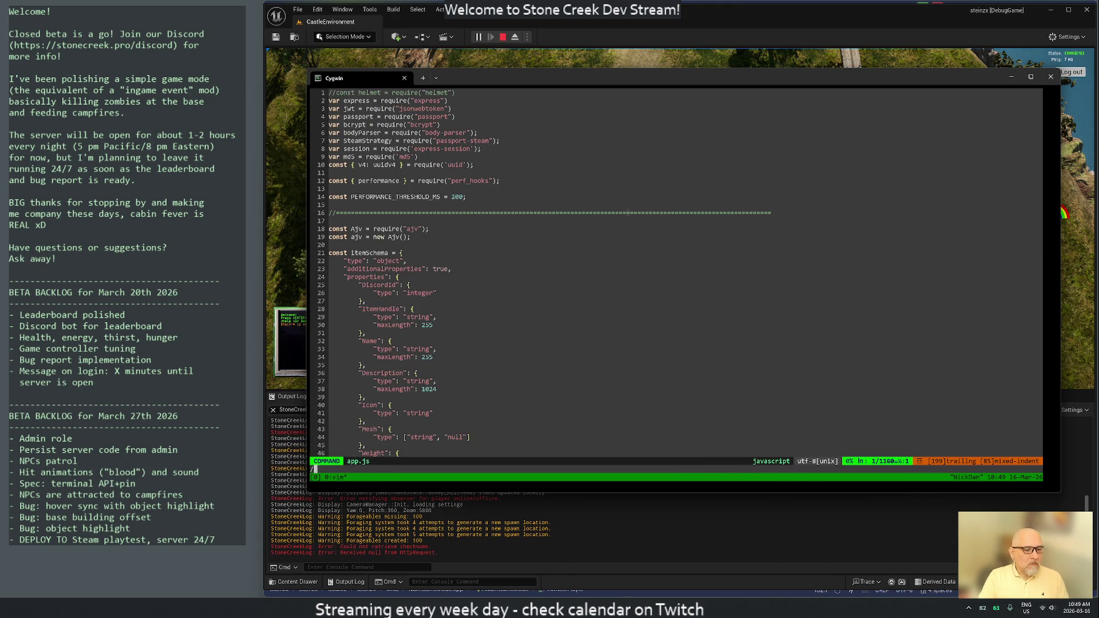
{"action": "type", "text": "/Authentica"}
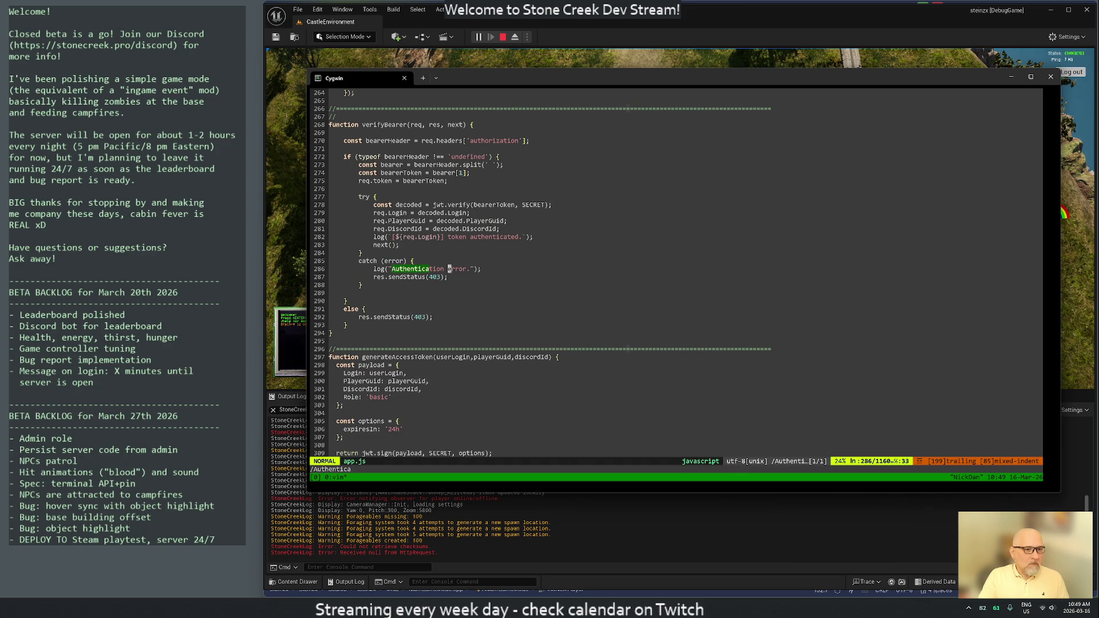
{"action": "type", "text": "f"}
{"action": "key", "text": "period"}
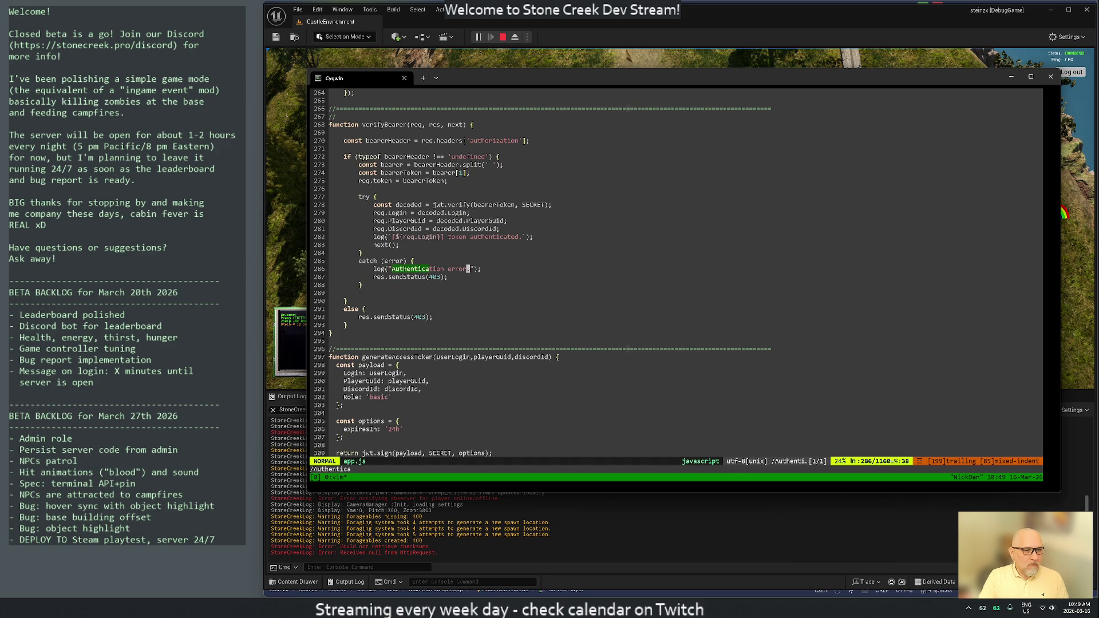
{"action": "type", "text": "s for"}
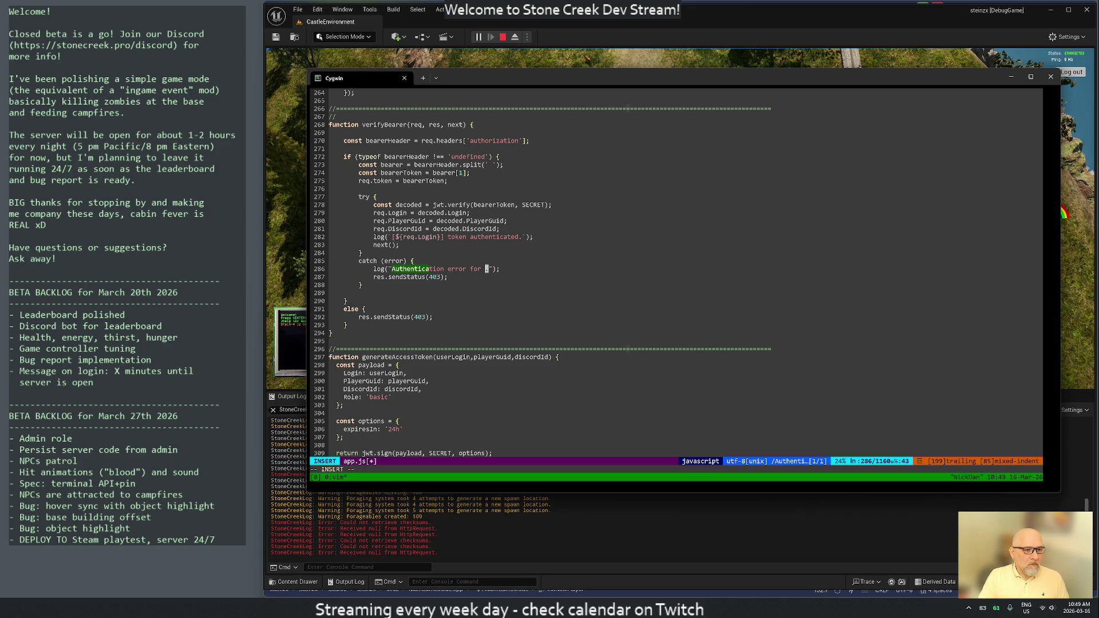
{"action": "key", "text": "Escape"}
- Search for 'log' and step through the log calls to the successful-login line, then jump back
{"action": "type", "text": "/lo"}
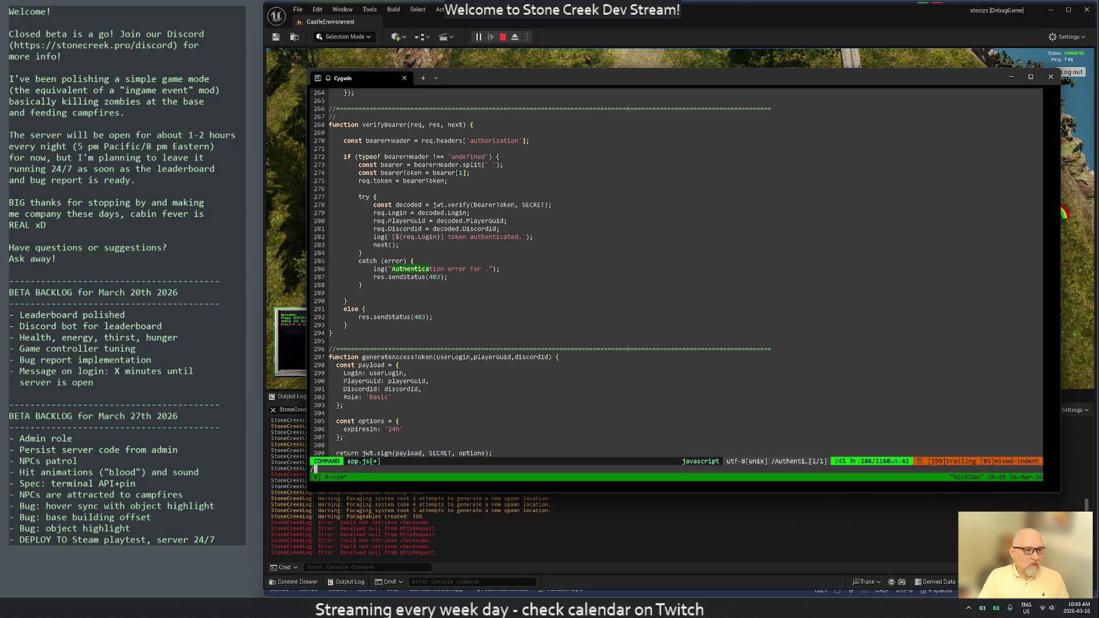
{"action": "type", "text": "g"}
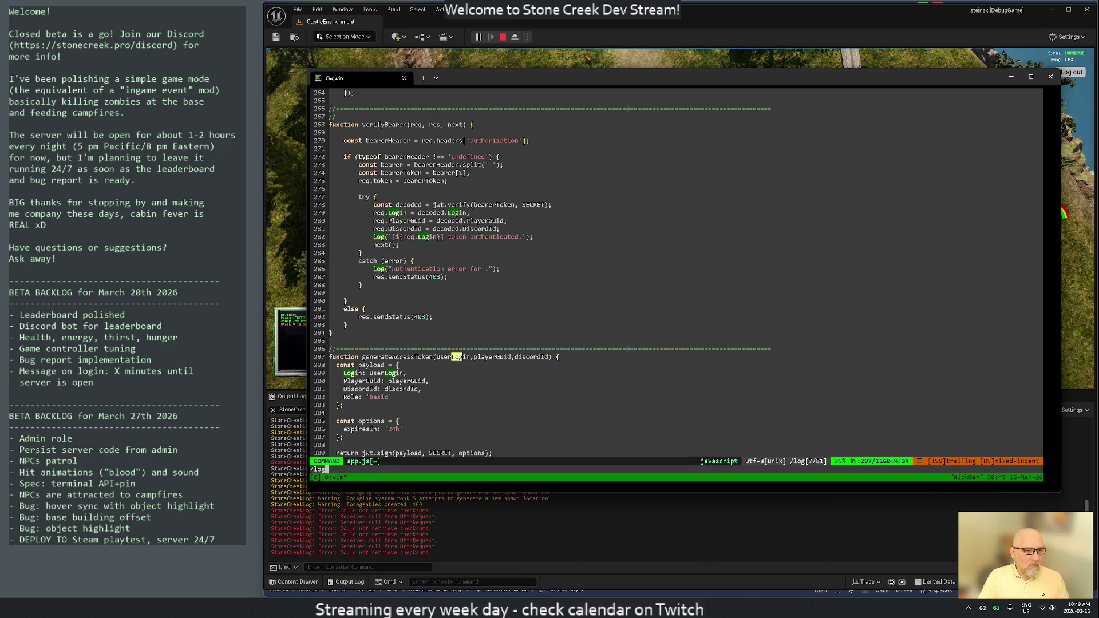
{"action": "key", "text": "Return"}
{"action": "key", "text": "n"}
{"action": "key", "text": "n"}
{"action": "key", "text": "n"}
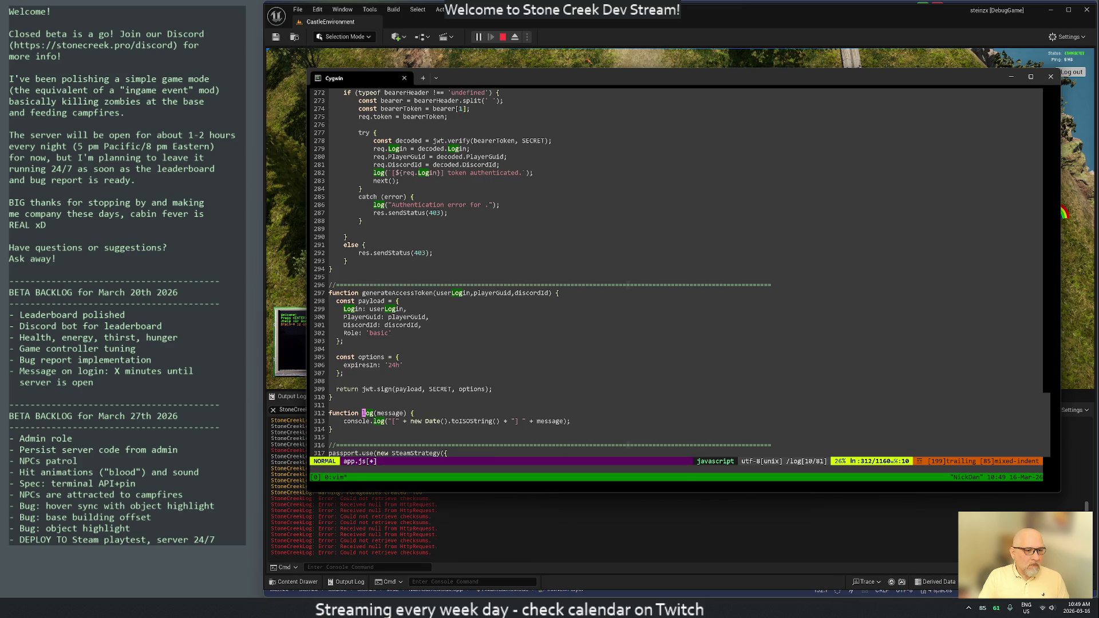
{"action": "key", "text": "n"}
{"action": "key", "text": "n"}
{"action": "key", "text": "n"}
{"action": "key", "text": "n"}
{"action": "key", "text": "n"}
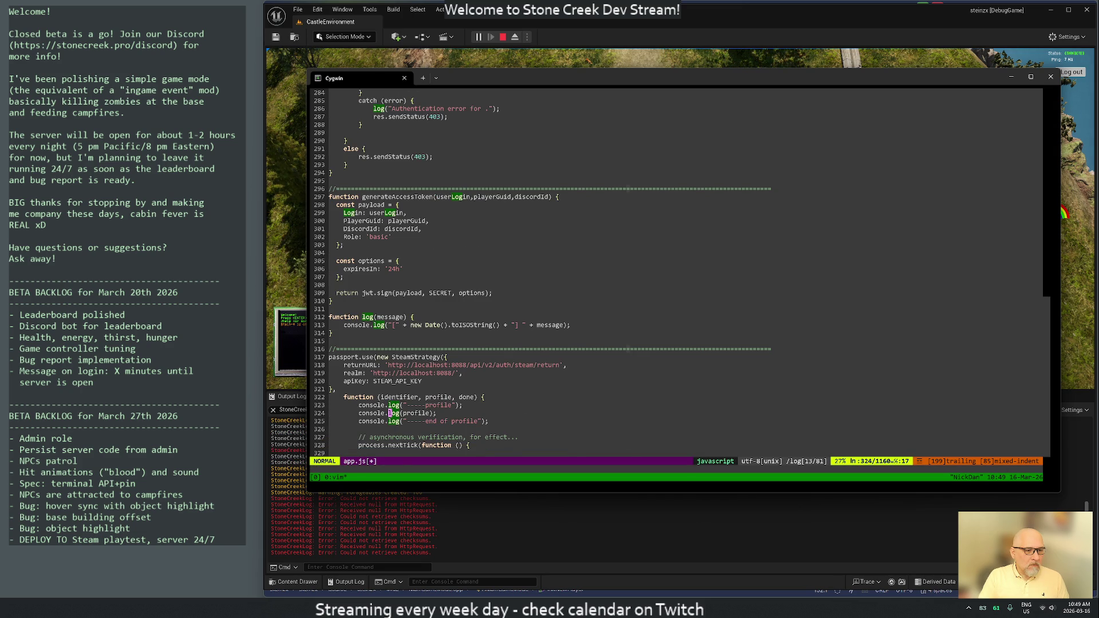
{"action": "key", "text": "n"}
{"action": "key", "text": "n"}
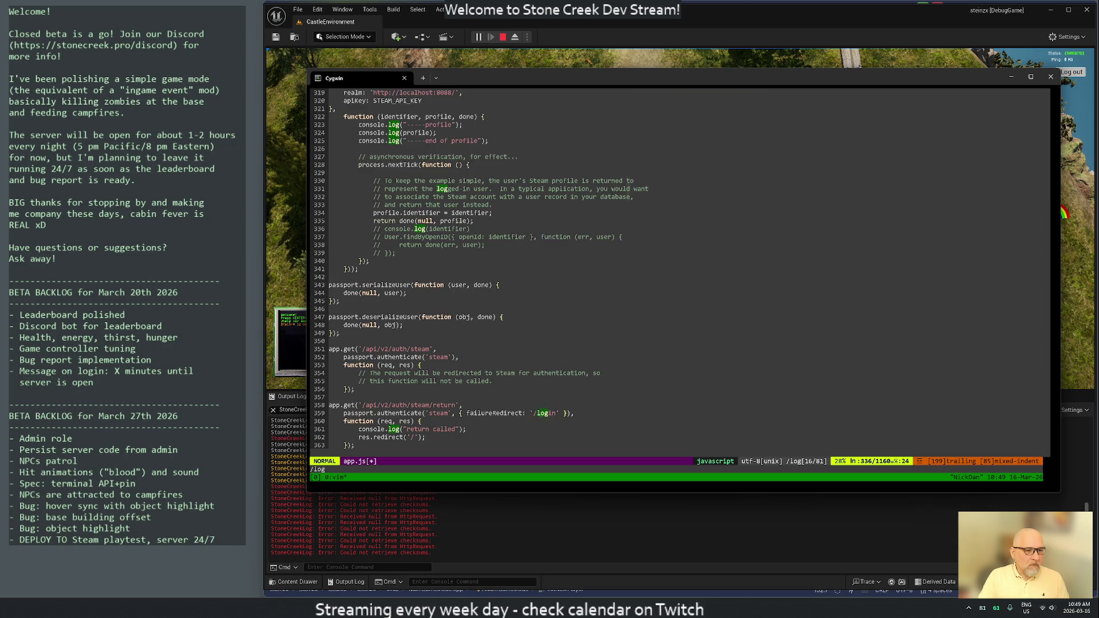
{"action": "key", "text": "n"}
{"action": "key", "text": "n"}
{"action": "key", "text": "n"}
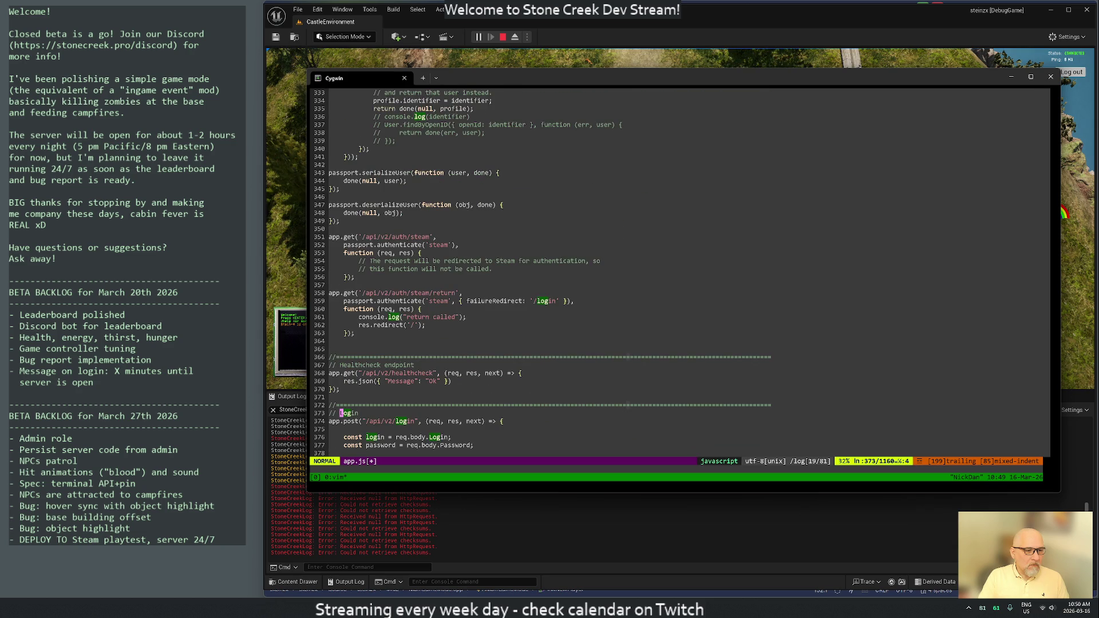
{"action": "key", "text": "n"}
{"action": "key", "text": "n"}
{"action": "key", "text": "n"}
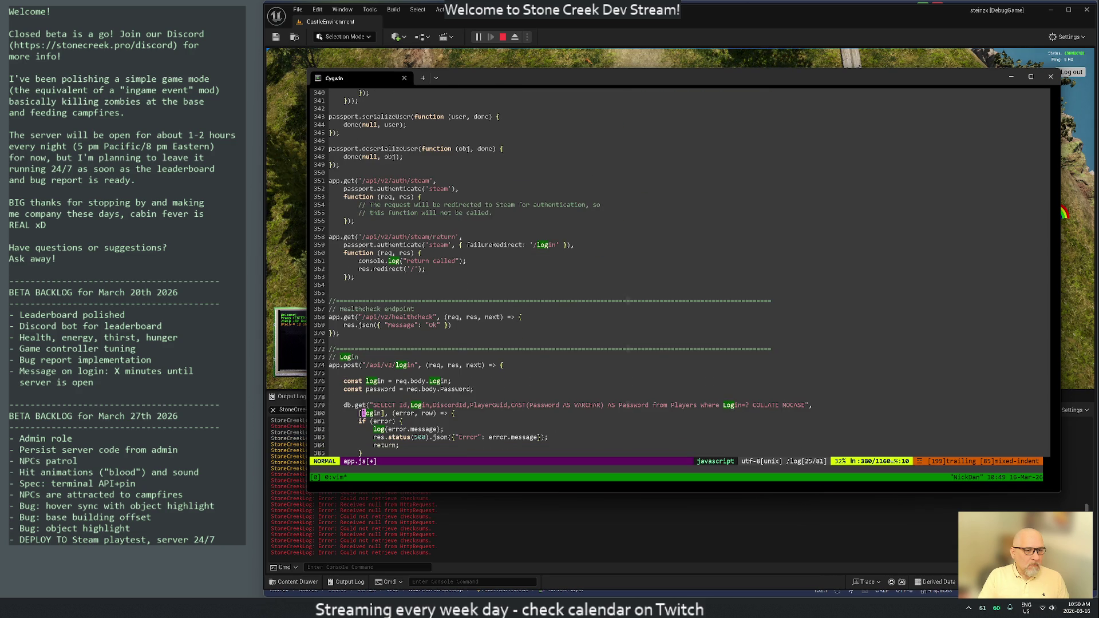
{"action": "key", "text": "n"}
{"action": "key", "text": "n"}
{"action": "key", "text": "n"}
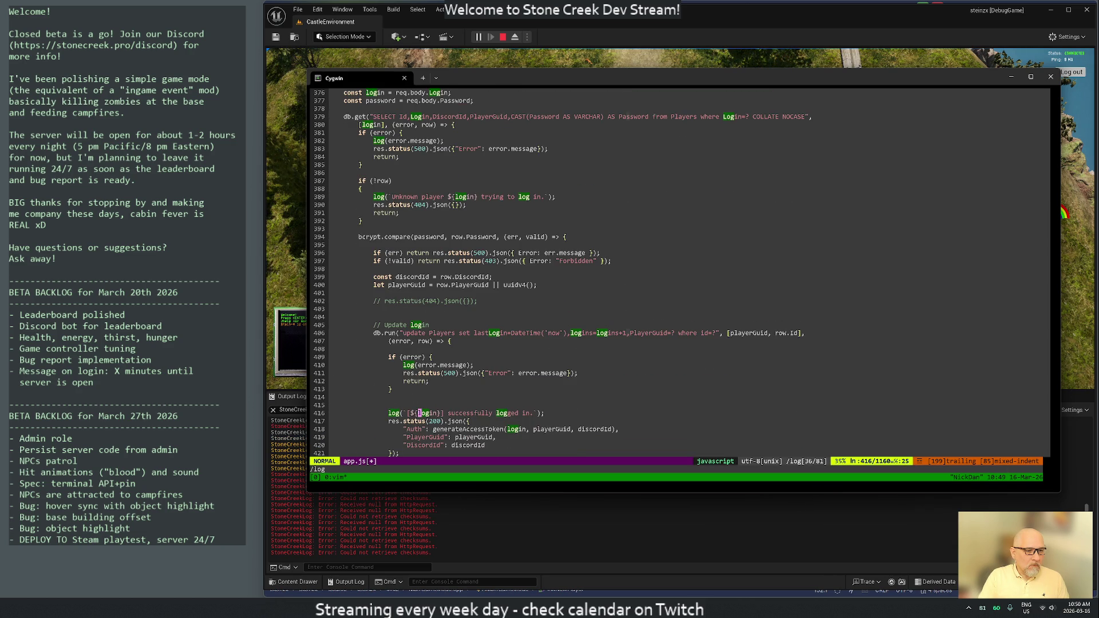
{"action": "key", "text": "n"}
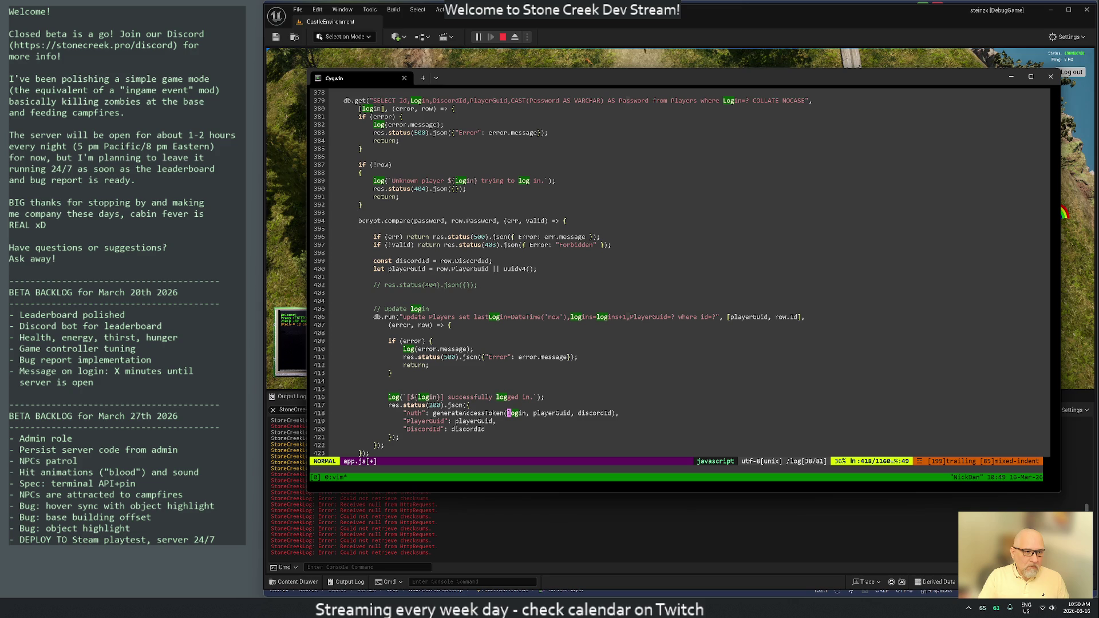
{"action": "key", "text": "k"}
{"action": "key", "text": "k"}
{"action": "key", "text": "ctrl+o"}
- Look up the performance threshold constant, then try adding lines below the error log and undo them
{"action": "type", "text": "/hol"}
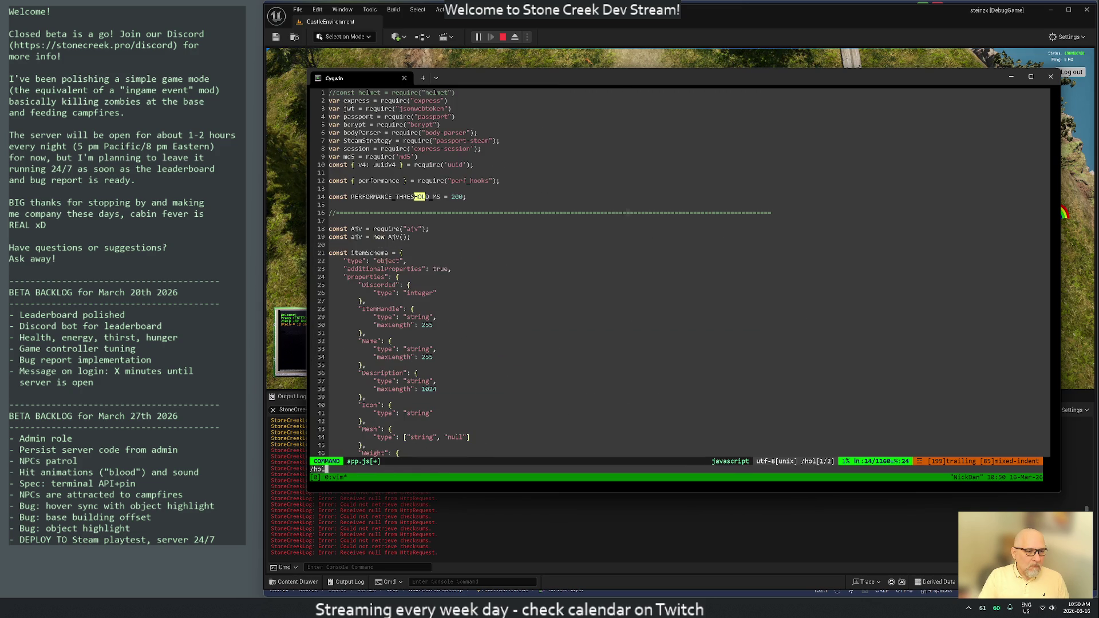
{"action": "key", "text": "Return"}
{"action": "key", "text": "n"}
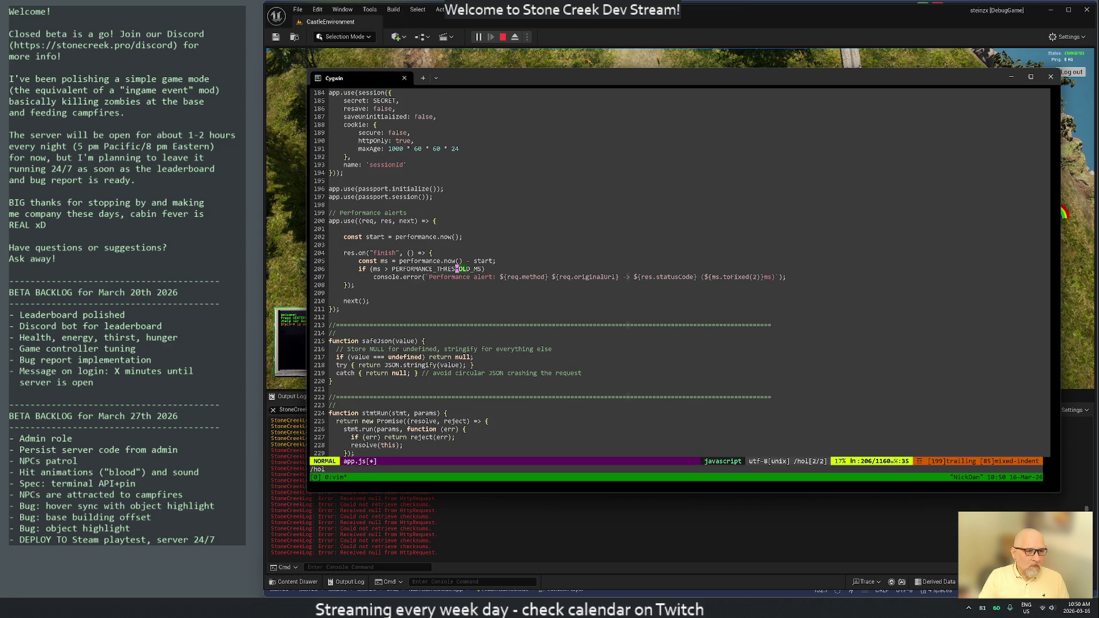
{"action": "key", "text": "ctrl+o"}
{"action": "key", "text": "ctrl+o"}
{"action": "key", "text": "o"}
{"action": "key", "text": "Return"}
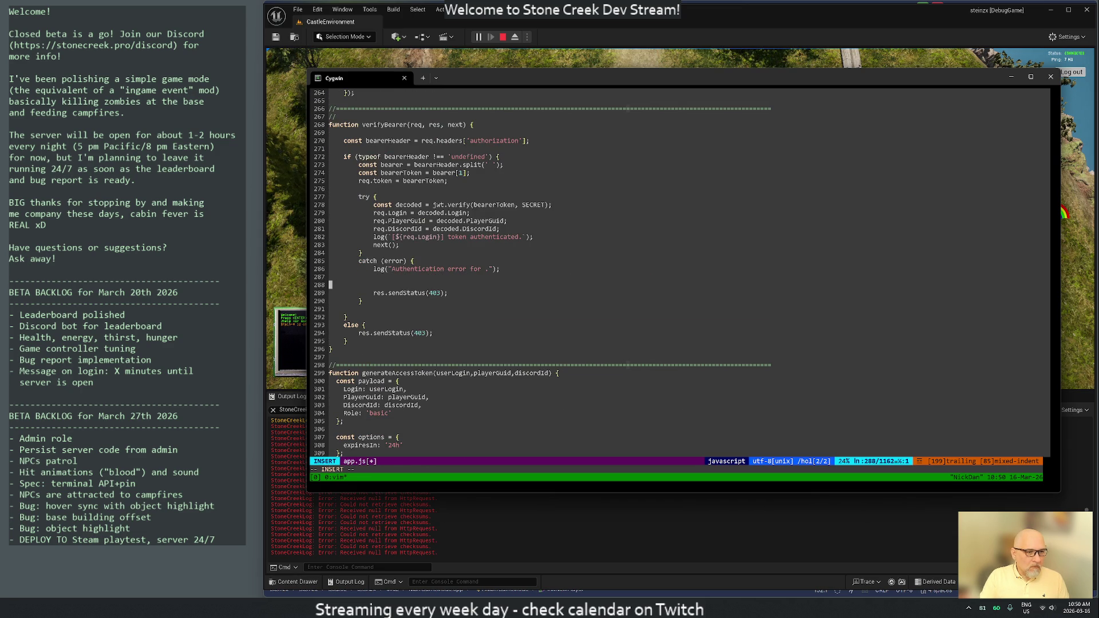
{"action": "key", "text": "Escape"}
{"action": "key", "text": "quotedbl"}
{"action": "key", "text": "plus"}
{"action": "key", "text": "p"}
{"action": "key", "text": "k"}
{"action": "key", "text": "k"}
{"action": "key", "text": "u"}
{"action": "key", "text": "u"}
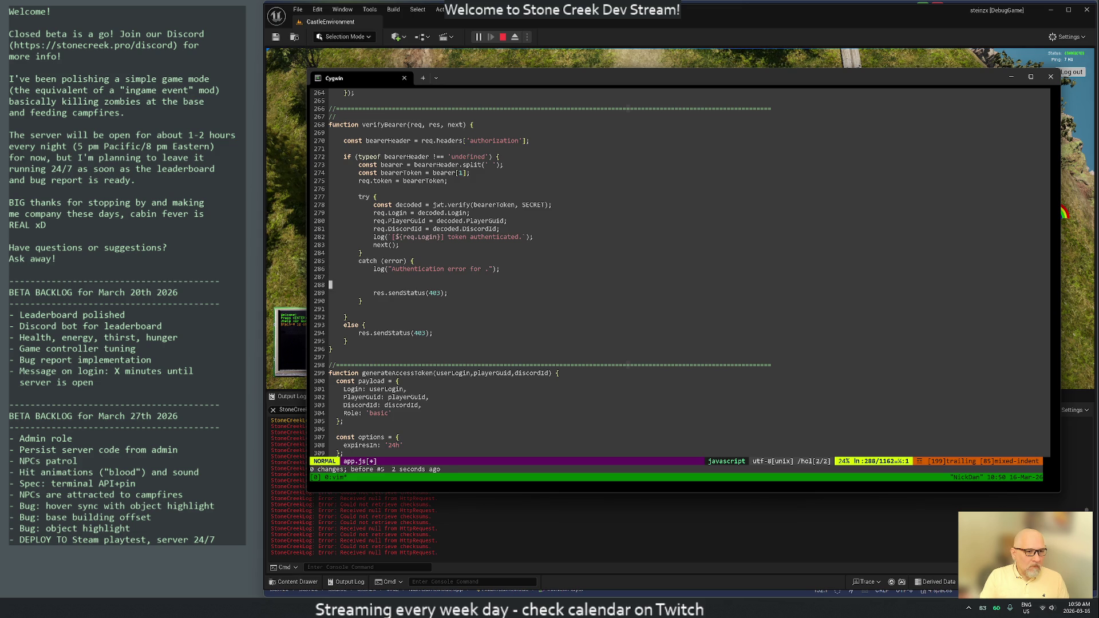
{"action": "key", "text": "u"}
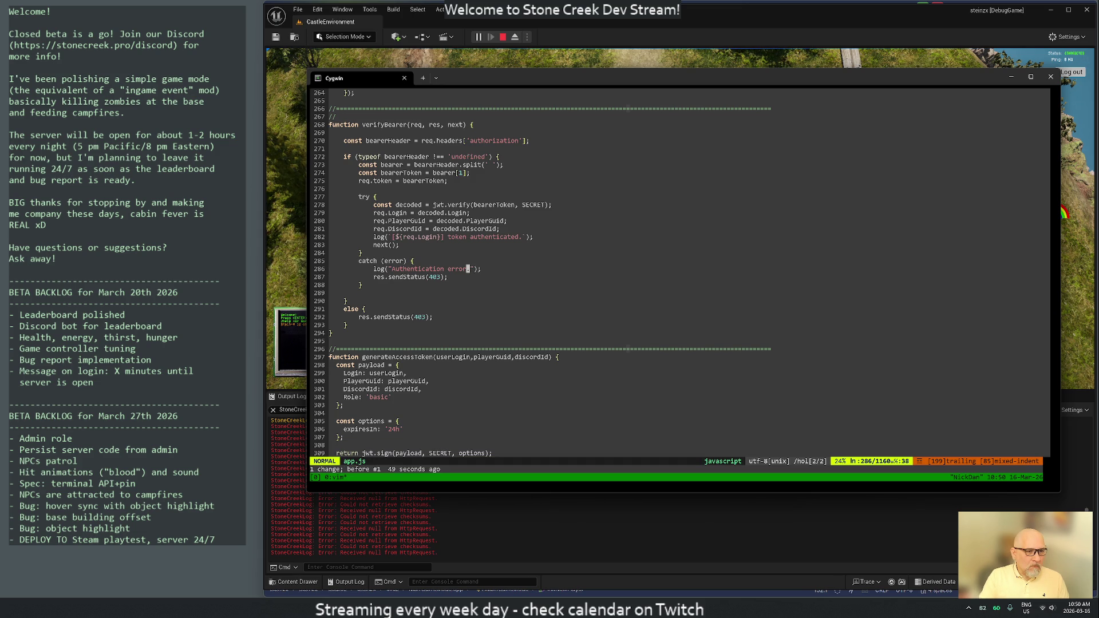
- Search 'log.*Login', copy the retrieved-playerdata log line, paste it into verifyBearer, then undo
{"action": "type", "text": "/lo"}
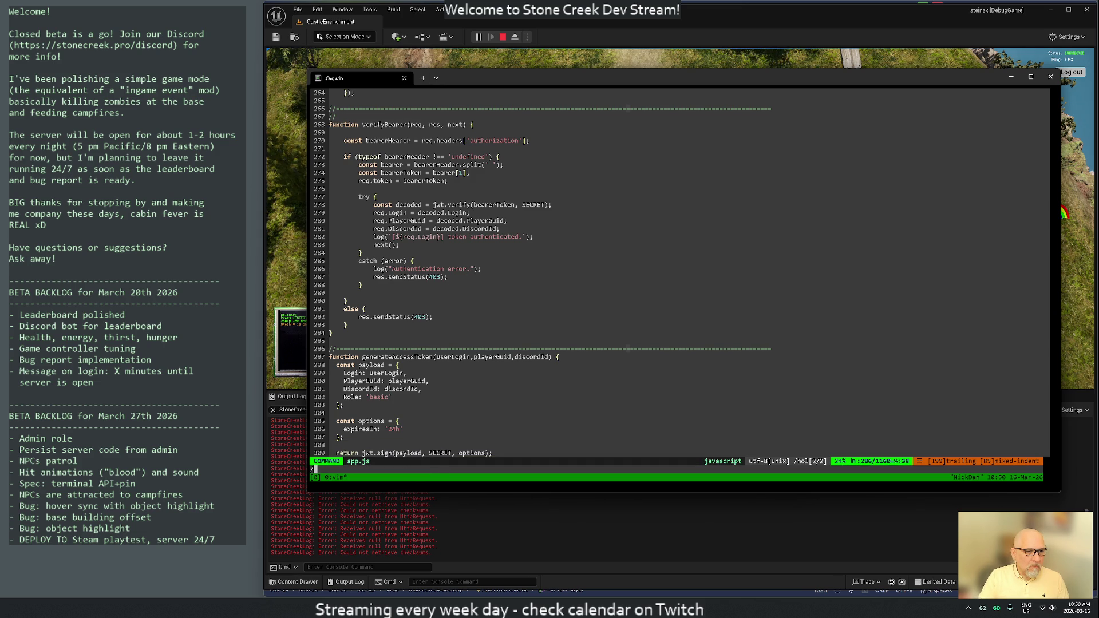
{"action": "type", "text": "g.*Lo"}
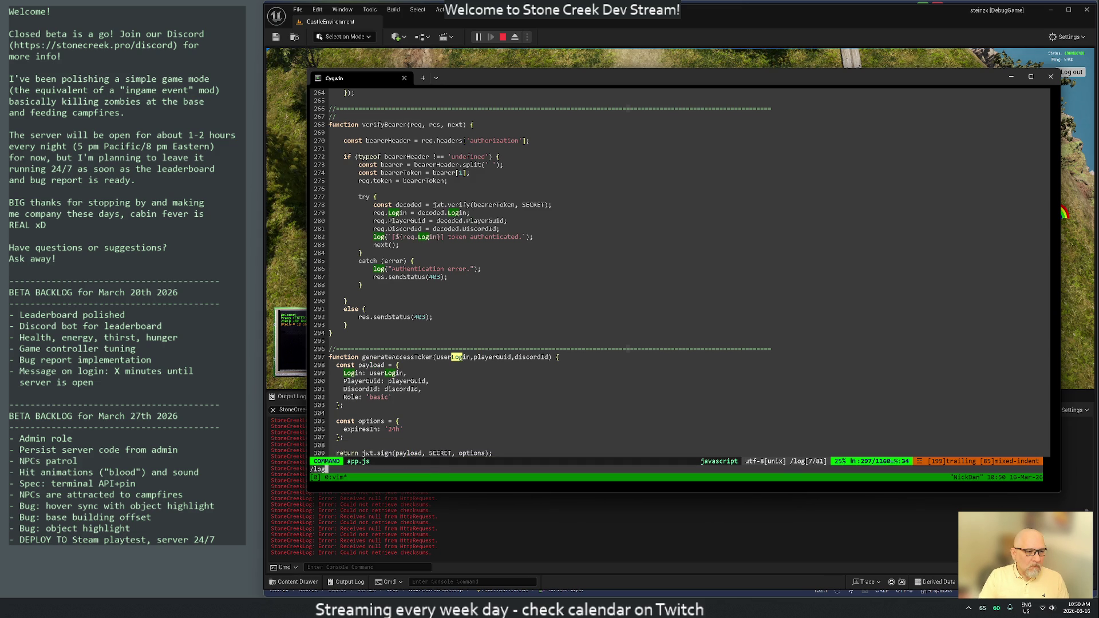
{"action": "type", "text": "gin"}
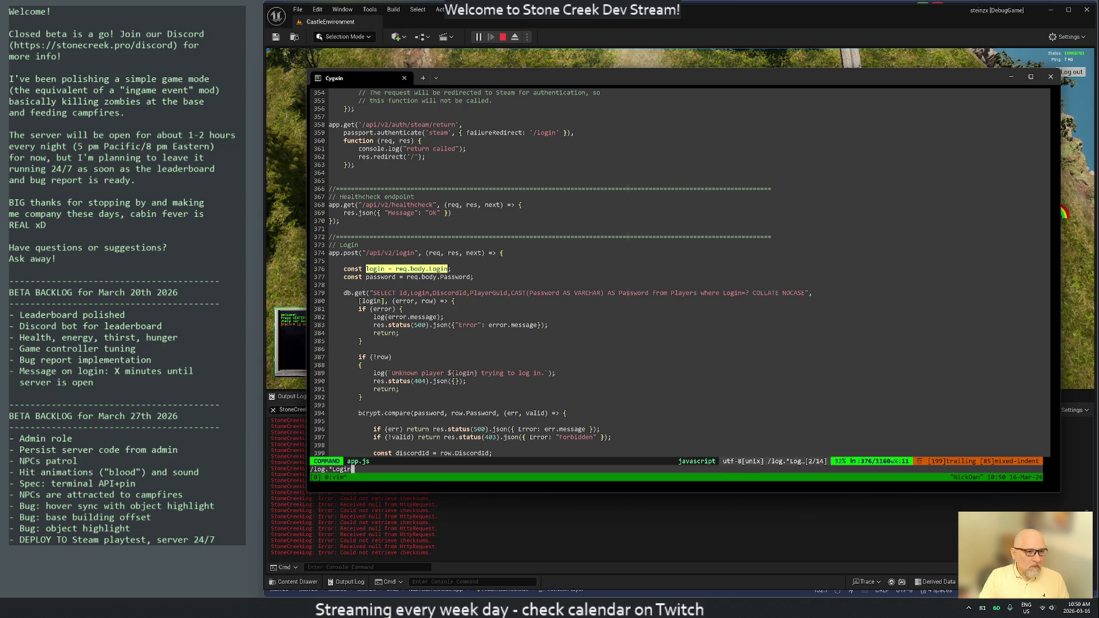
{"action": "key", "text": "Return"}
{"action": "key", "text": "n"}
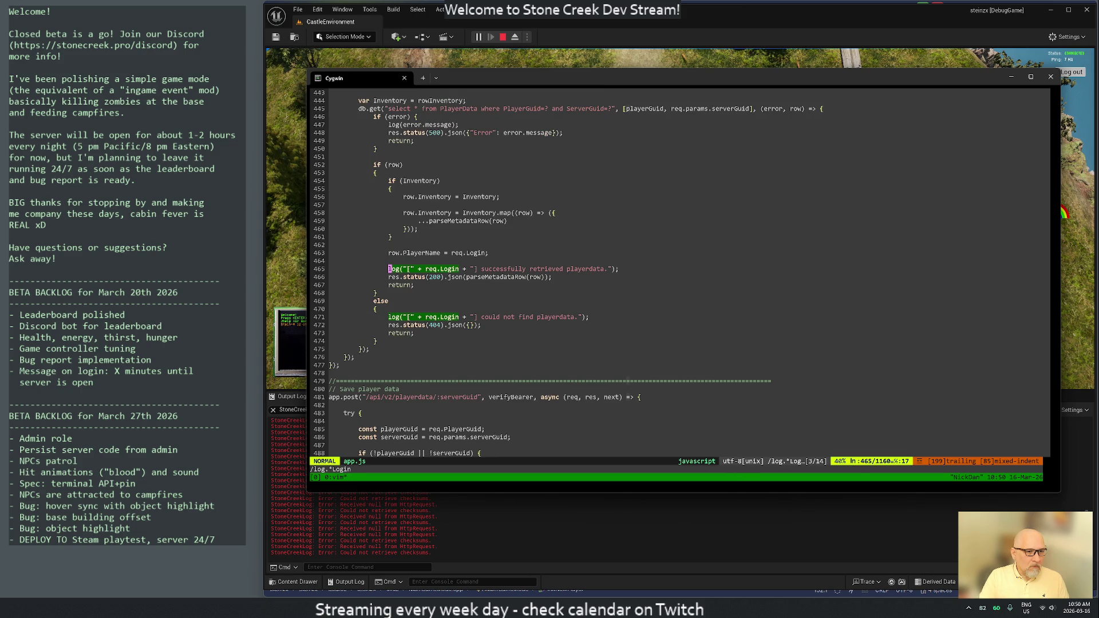
{"action": "key", "text": "d"}
{"action": "key", "text": "d"}
{"action": "key", "text": "u"}
{"action": "key", "text": "u"}
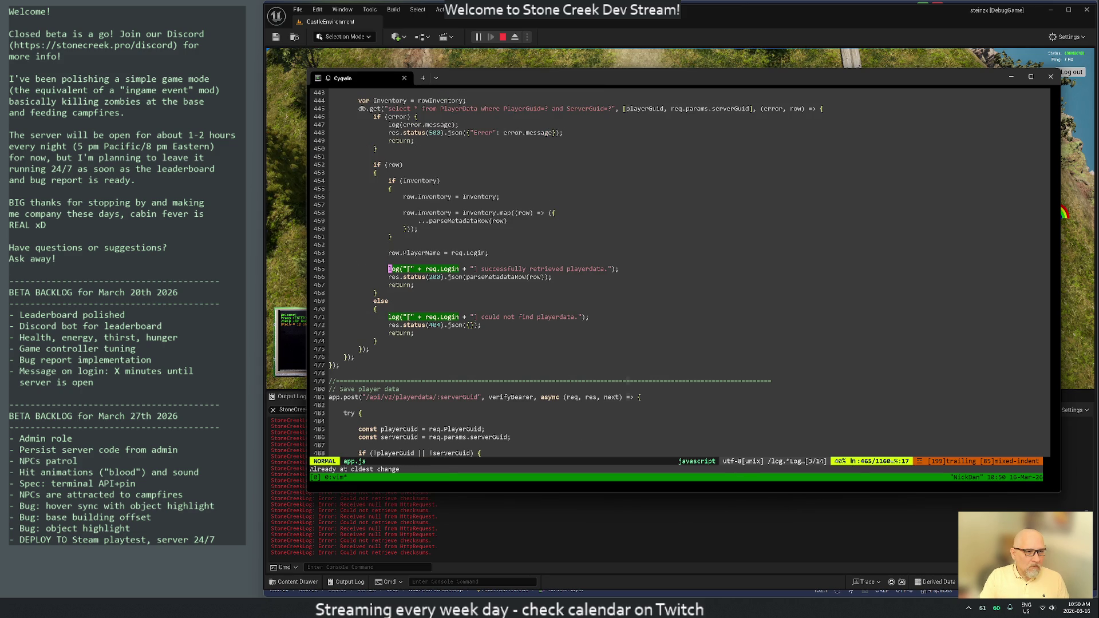
{"action": "key", "text": "shift+n"}
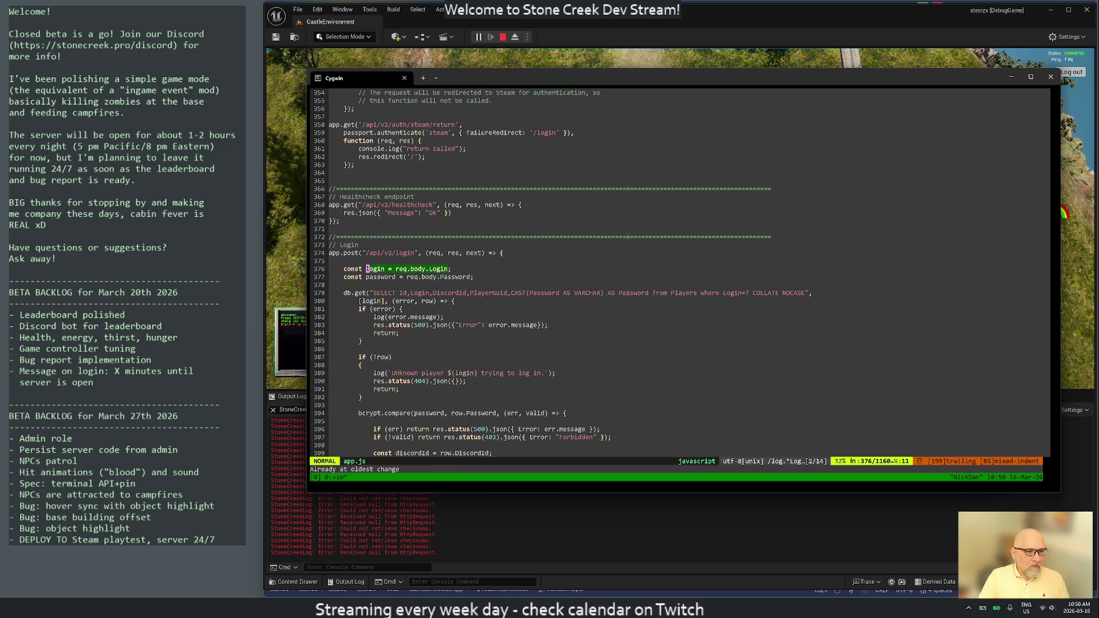
{"action": "key", "text": "shift+n"}
{"action": "key", "text": "p"}
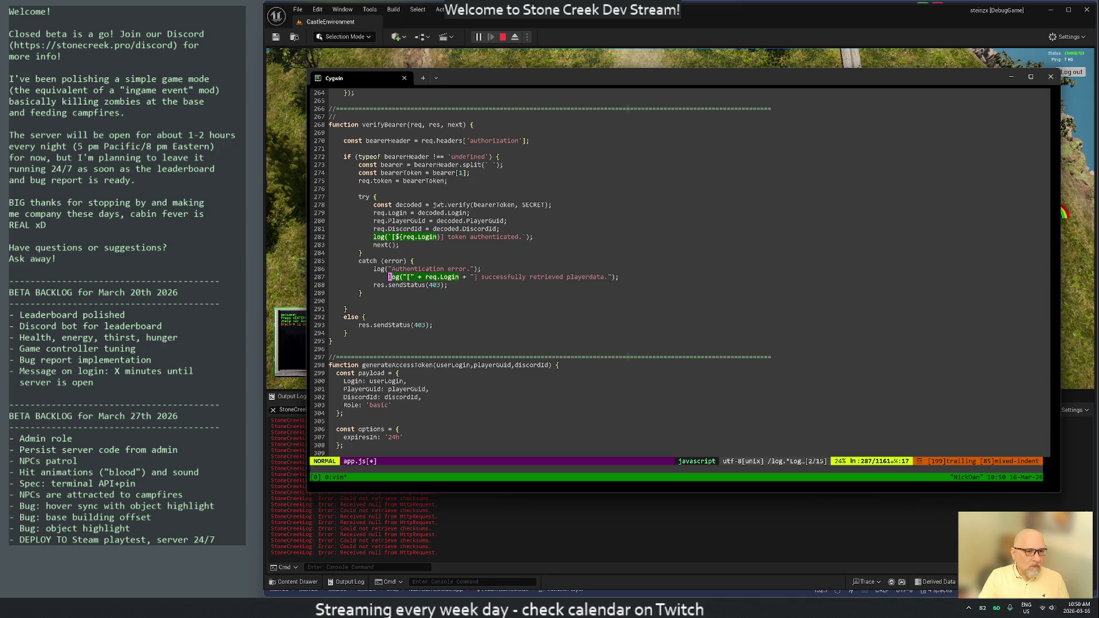
{"action": "key", "text": "l"}
{"action": "key", "text": "l"}
{"action": "key", "text": "l"}
{"action": "type", "text": "iA"}
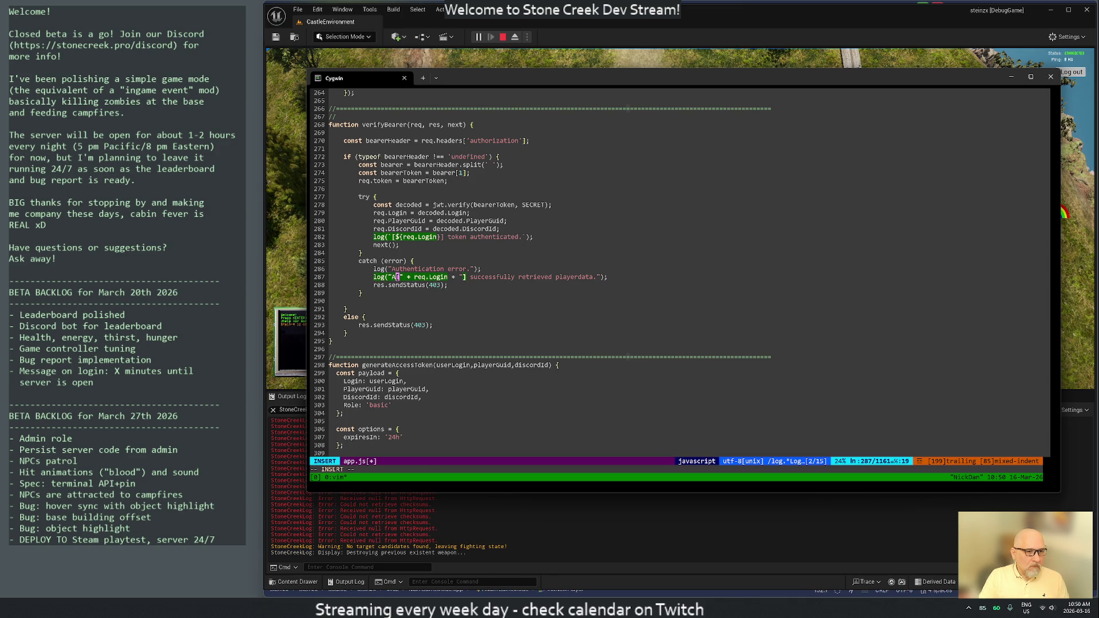
{"action": "key", "text": "Escape"}
{"action": "key", "text": "u"}
{"action": "key", "text": "u"}
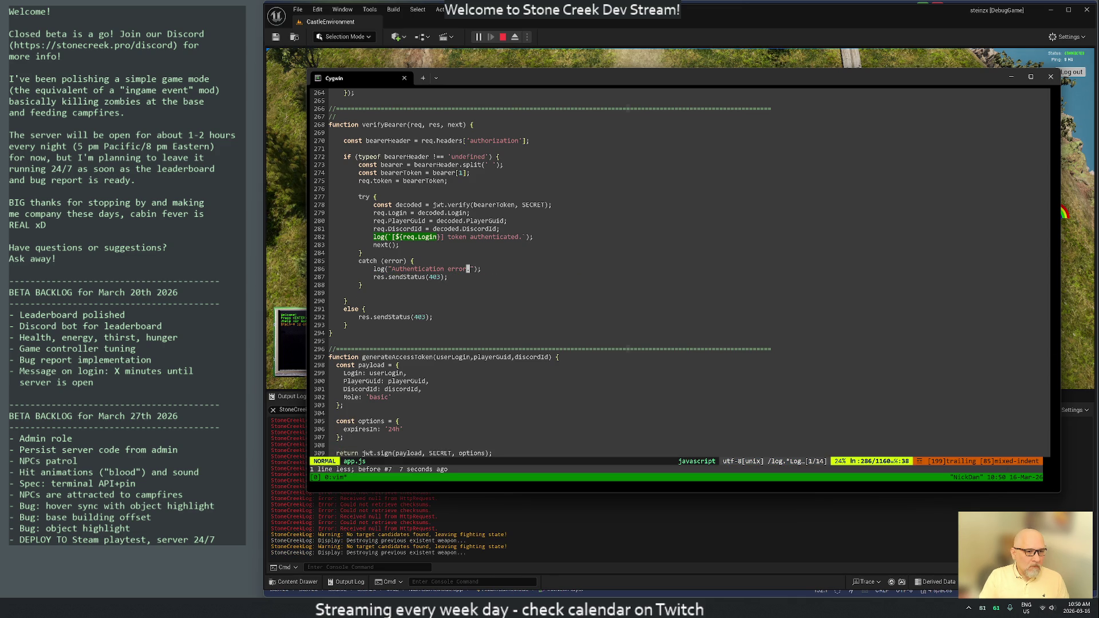
- Copy the updated-playerdata log line and return to the token-authenticated log in verifyBearer
{"action": "key", "text": "n"}
{"action": "key", "text": "n"}
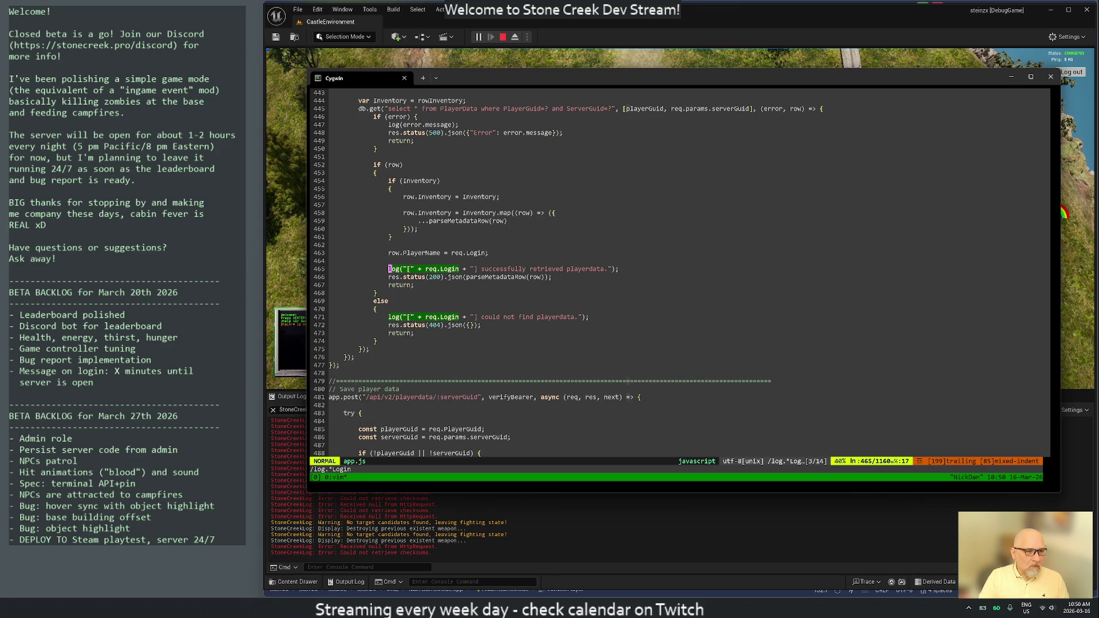
{"action": "key", "text": "n"}
{"action": "key", "text": "n"}
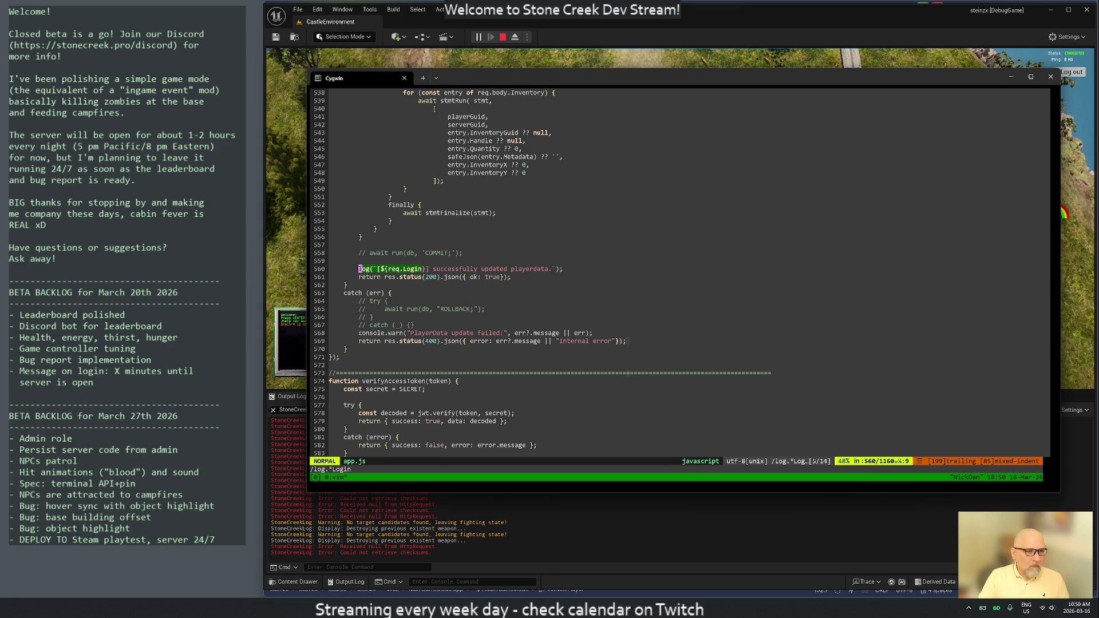
{"action": "key", "text": "d"}
{"action": "key", "text": "d"}
{"action": "key", "text": "u"}
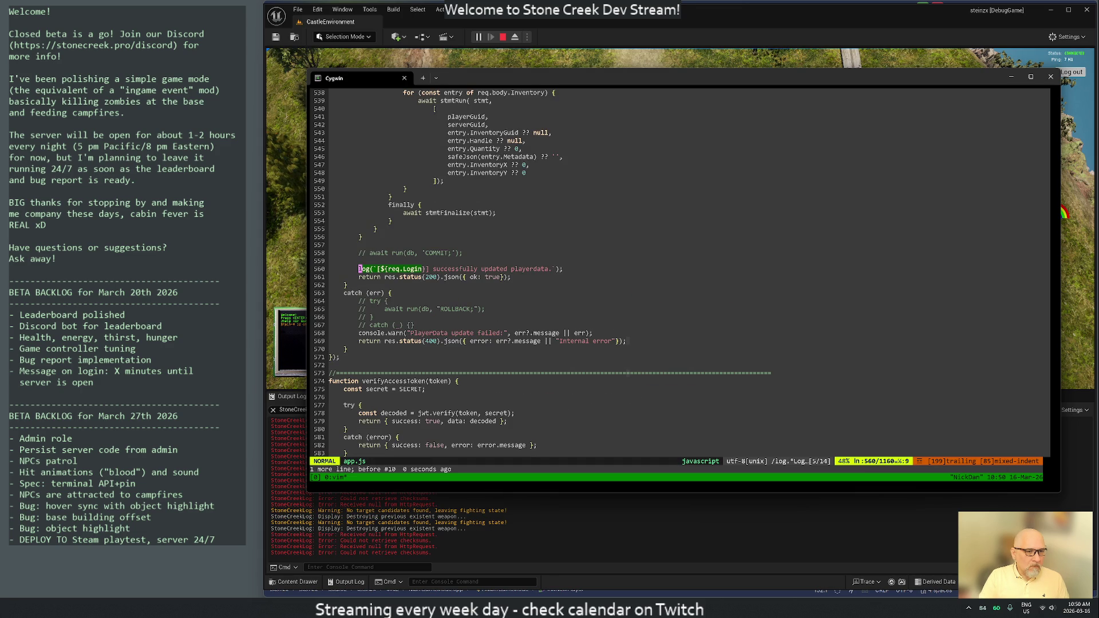
{"action": "key", "text": "g"}
{"action": "key", "text": "g"}
{"action": "key", "text": "n"}
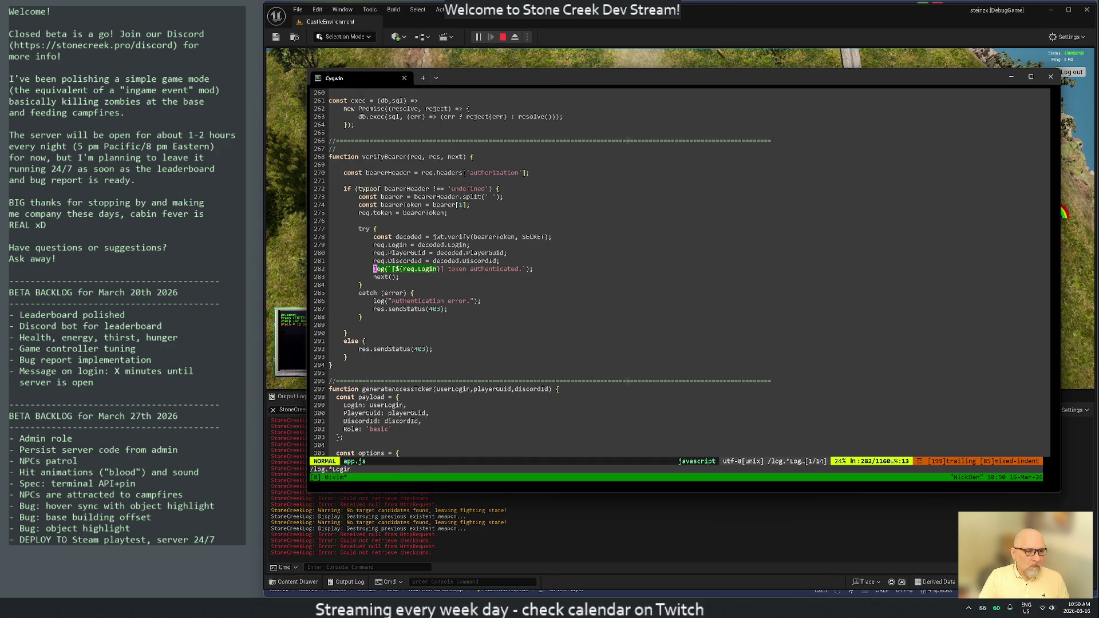
- Jump to the top of app.js and search for 'authentication er'
{"action": "key", "text": "ctrl+b"}
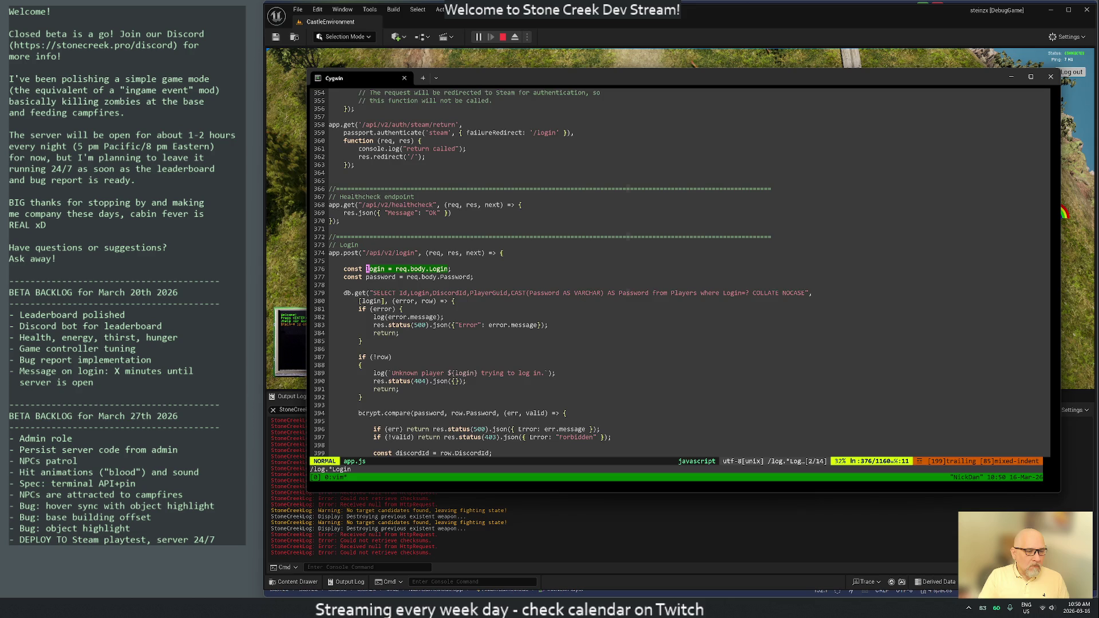
{"action": "key", "text": "g"}
{"action": "key", "text": "g"}
{"action": "type", "text": "/au"}
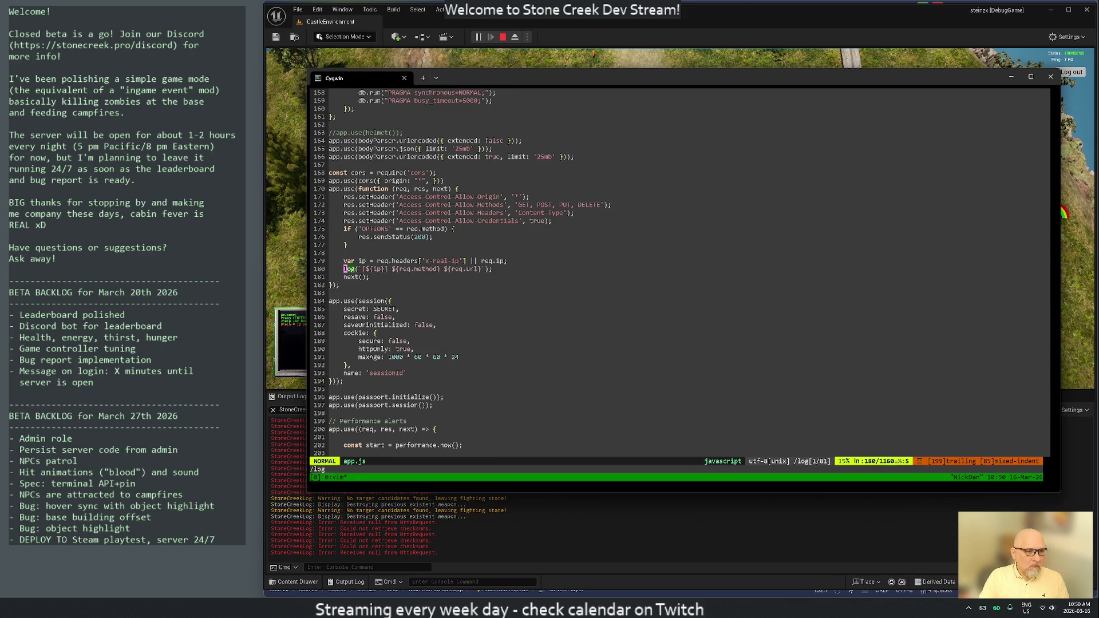
{"action": "type", "text": "thentication er"}
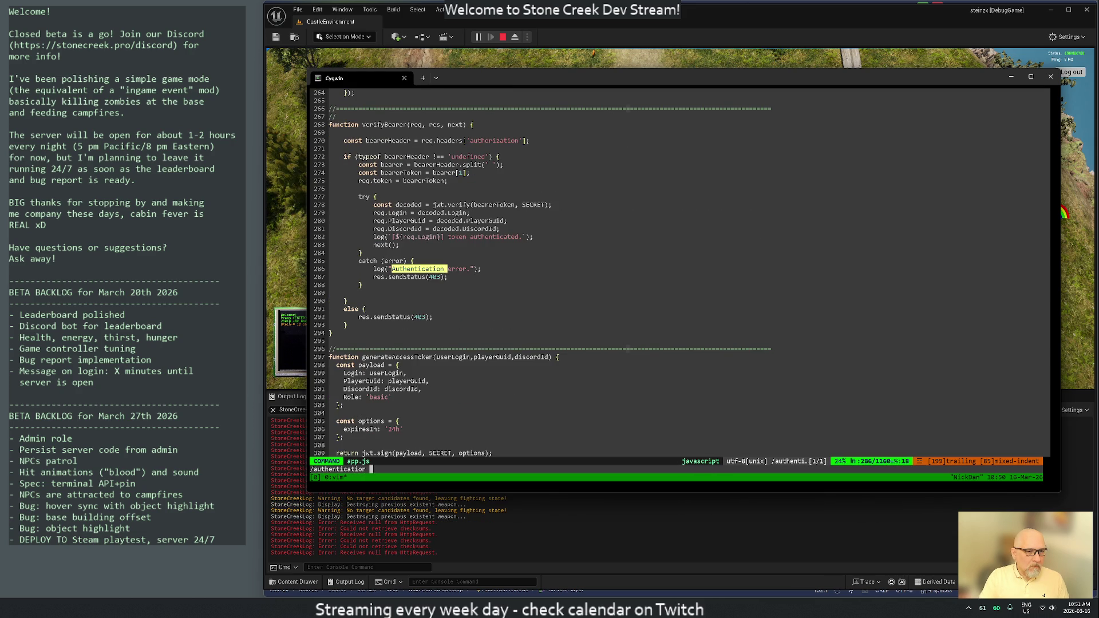
{"action": "key", "text": "Return"}
- Paste the copied login log line below the error log, indent it, and add a blank line
{"action": "key", "text": "o"}
{"action": "key", "text": "Escape"}
{"action": "key", "text": "p"}
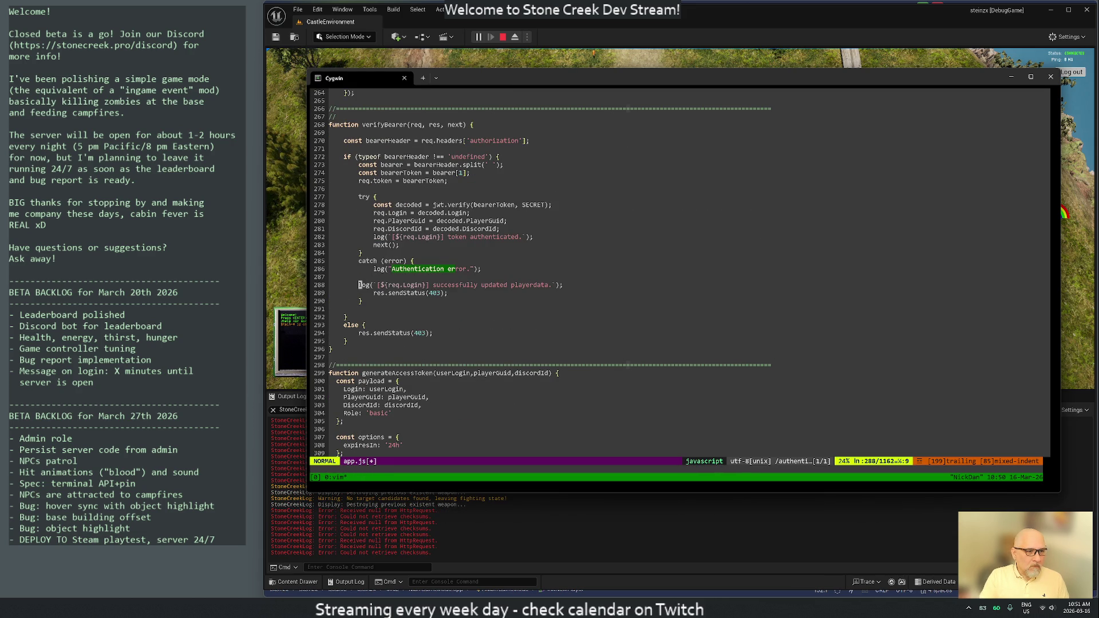
{"action": "key", "text": "k"}
{"action": "key", "text": "d"}
{"action": "key", "text": "d"}
{"action": "key", "text": "greater"}
{"action": "key", "text": "greater"}
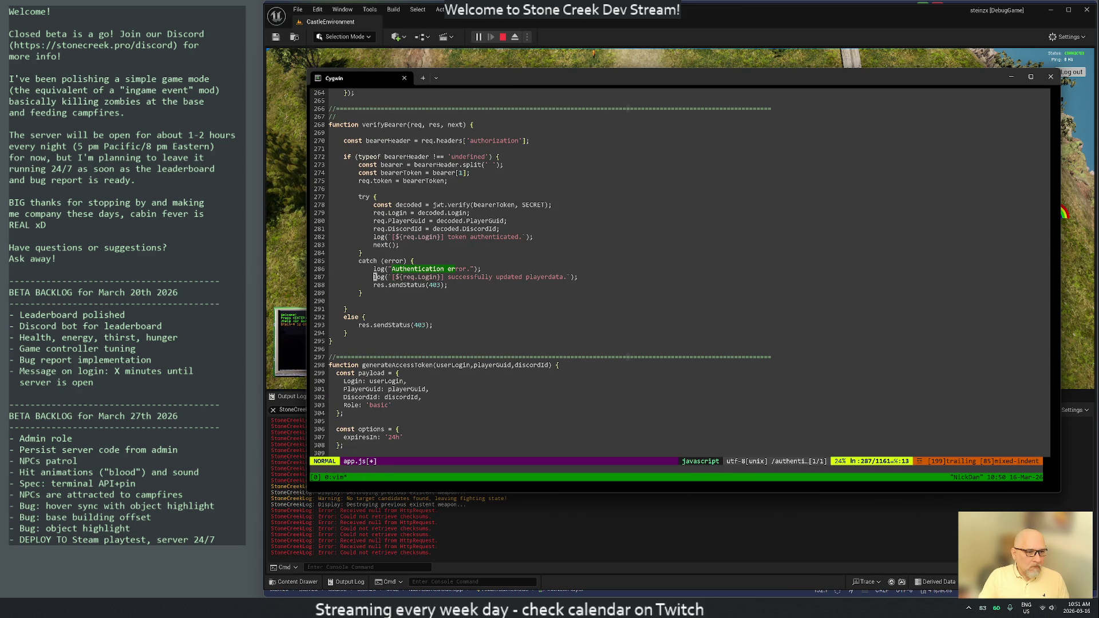
{"action": "key", "text": "o"}
{"action": "key", "text": "Escape"}
{"action": "key", "text": "k"}
{"action": "key", "text": "k"}
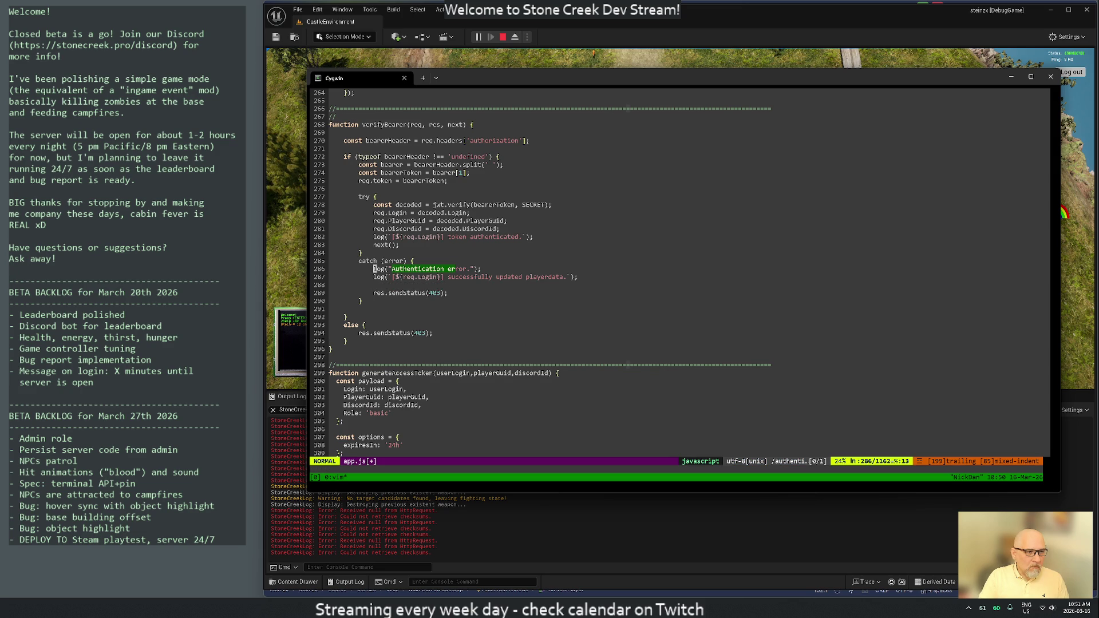
- Replace the old error line with log(`Authentication error for [${req.Login}].`) and save app.js
{"action": "key", "text": "d"}
{"action": "key", "text": "d"}
{"action": "key", "text": "w"}
{"action": "key", "text": "w"}
{"action": "key", "text": "h"}
{"action": "key", "text": "h"}
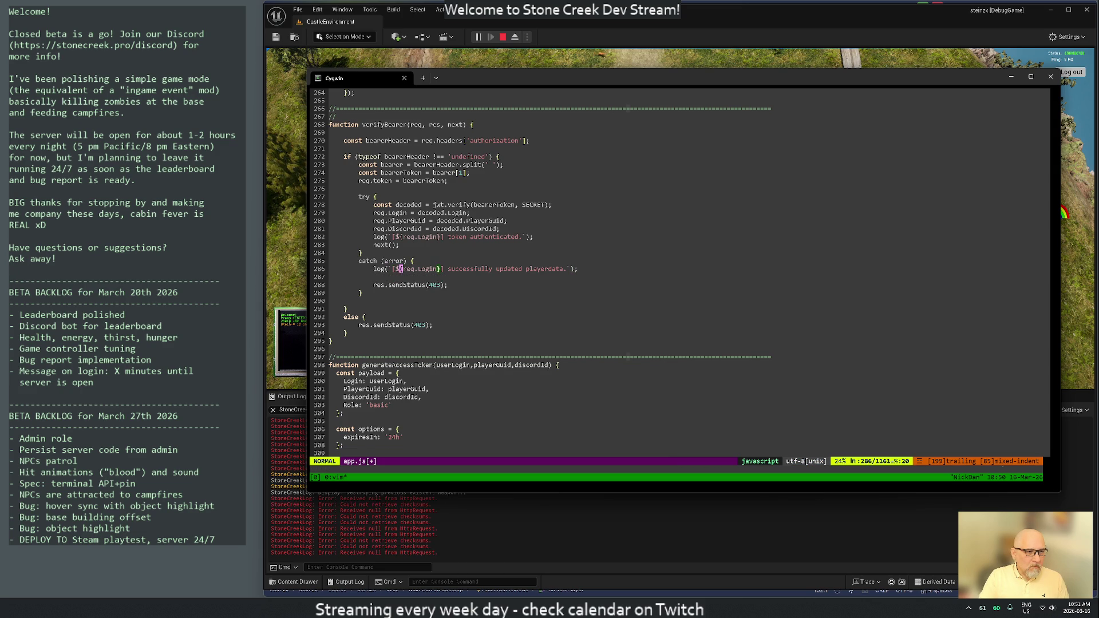
{"action": "type", "text": "iAu"}
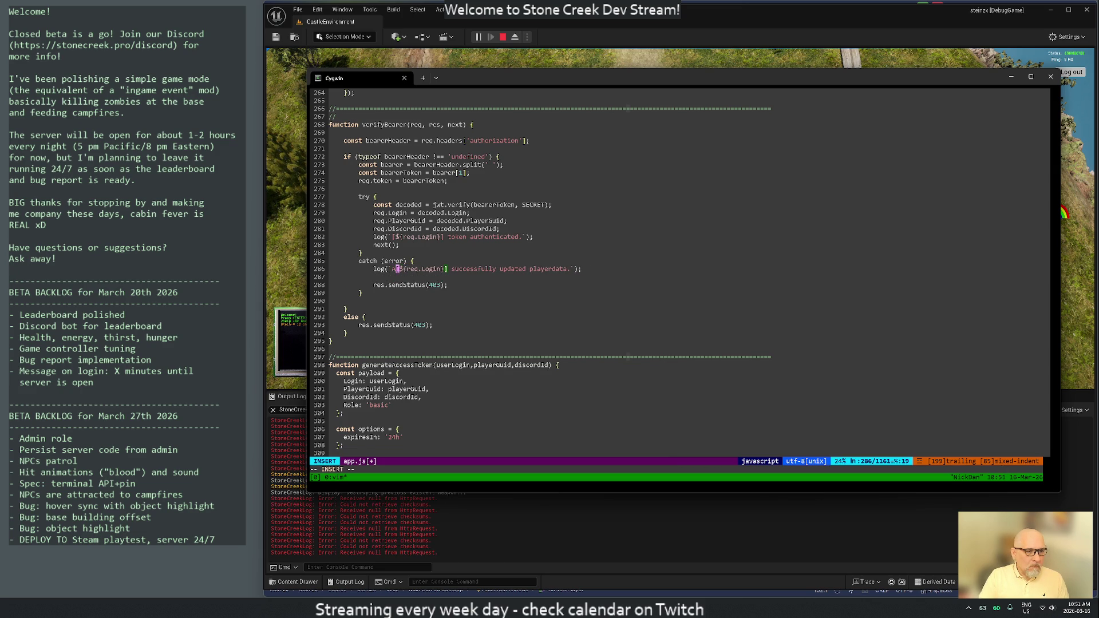
{"action": "type", "text": "thentication erro"}
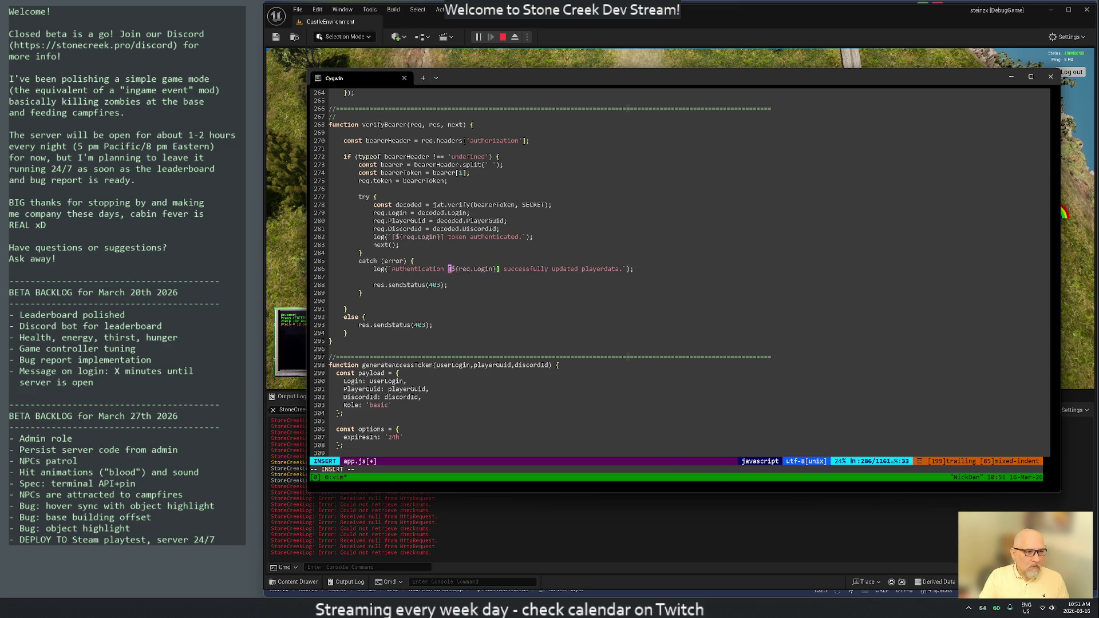
{"action": "type", "text": "r for"}
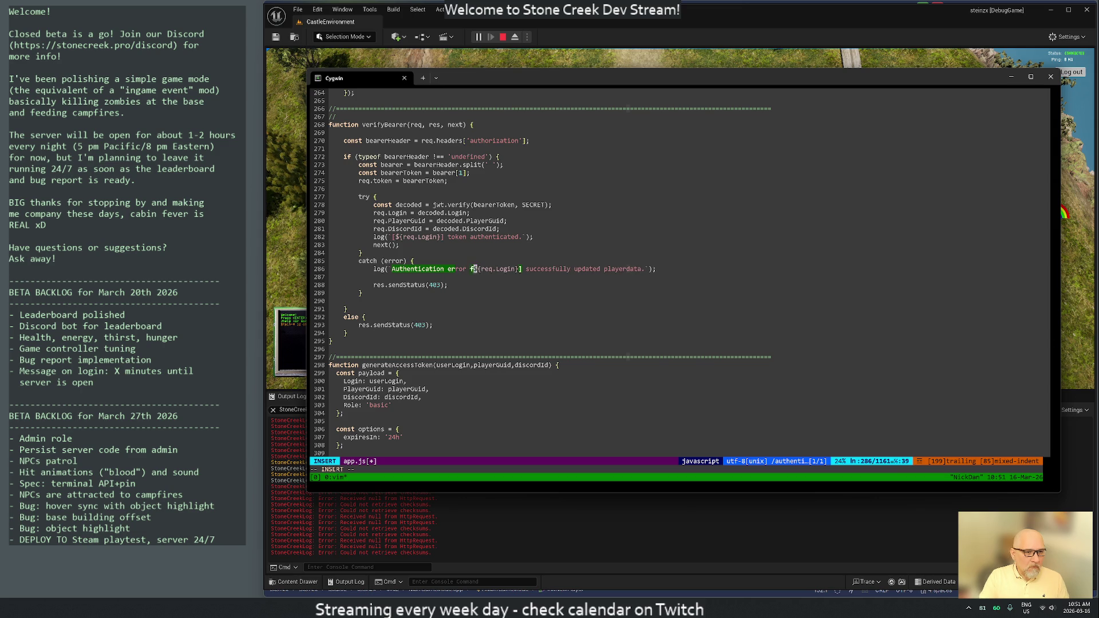
{"action": "key", "text": "Escape"}
{"action": "key", "text": "w"}
{"action": "key", "text": "w"}
{"action": "key", "text": "w"}
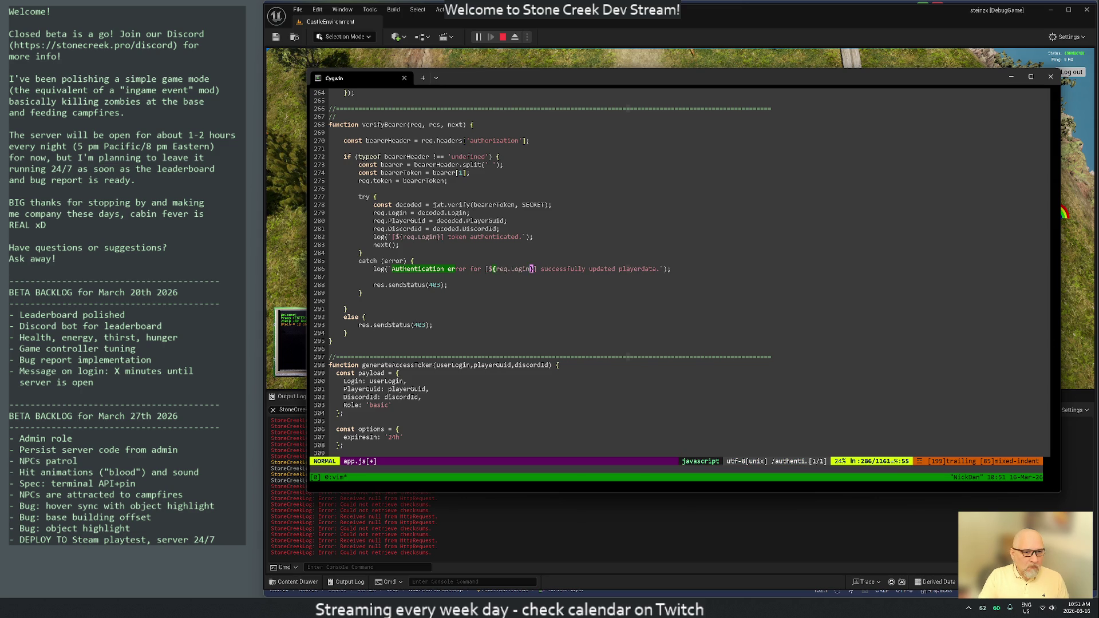
{"action": "key", "text": "d"}
{"action": "key", "text": "t"}
{"action": "key", "text": "grave"}
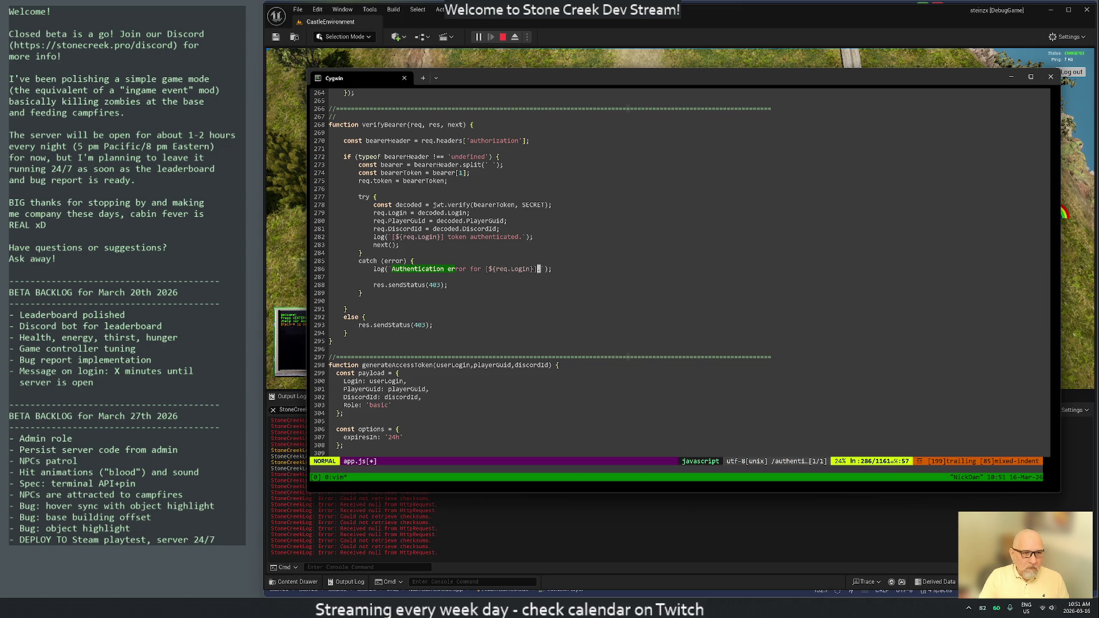
{"action": "type", "text": ":w"}
{"action": "key", "text": "Return"}
- Open a blank line at the top of the try block, above const decoded
{"action": "key", "text": "k"}
{"action": "key", "text": "k"}
{"action": "key", "text": "k"}
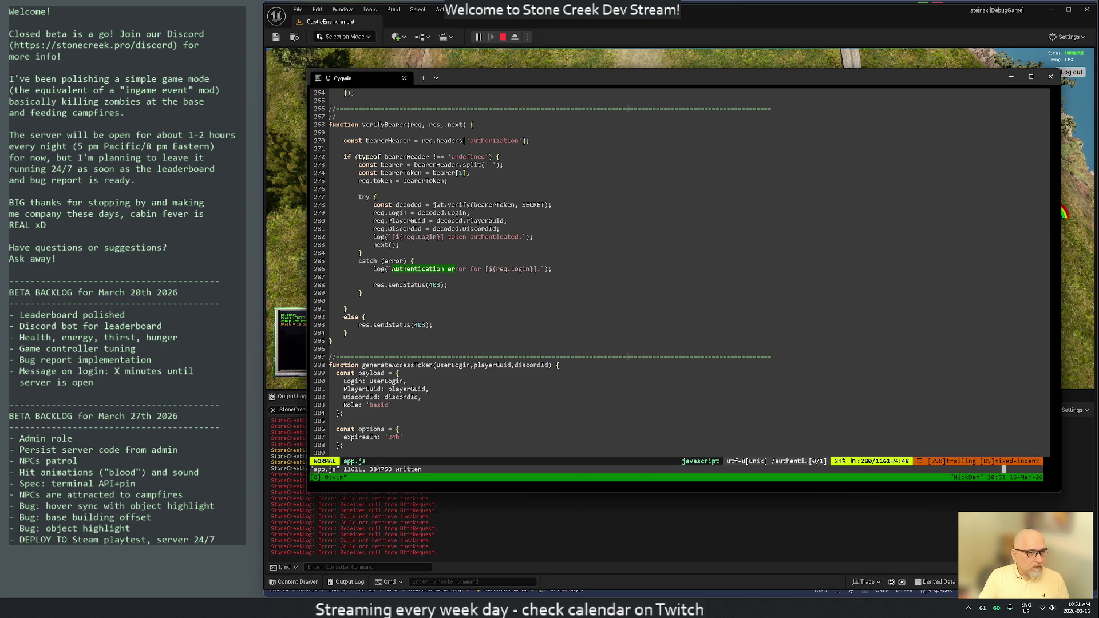
{"action": "key", "text": "o"}
{"action": "key", "text": "Escape"}
{"action": "key", "text": "d"}
{"action": "key", "text": "d"}
{"action": "key", "text": "k"}
{"action": "key", "text": "shift+o"}
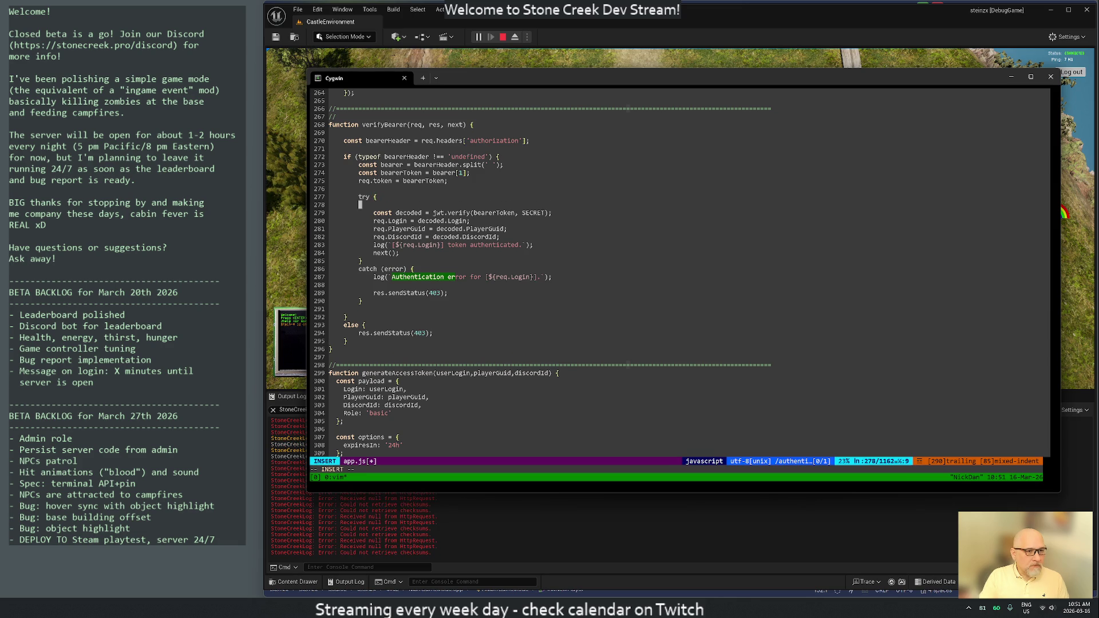
- Type log(`Token:${bearerRoken} on the new line, then switch to Unreal Editor's game view
{"action": "type", "text": "log(`To"}
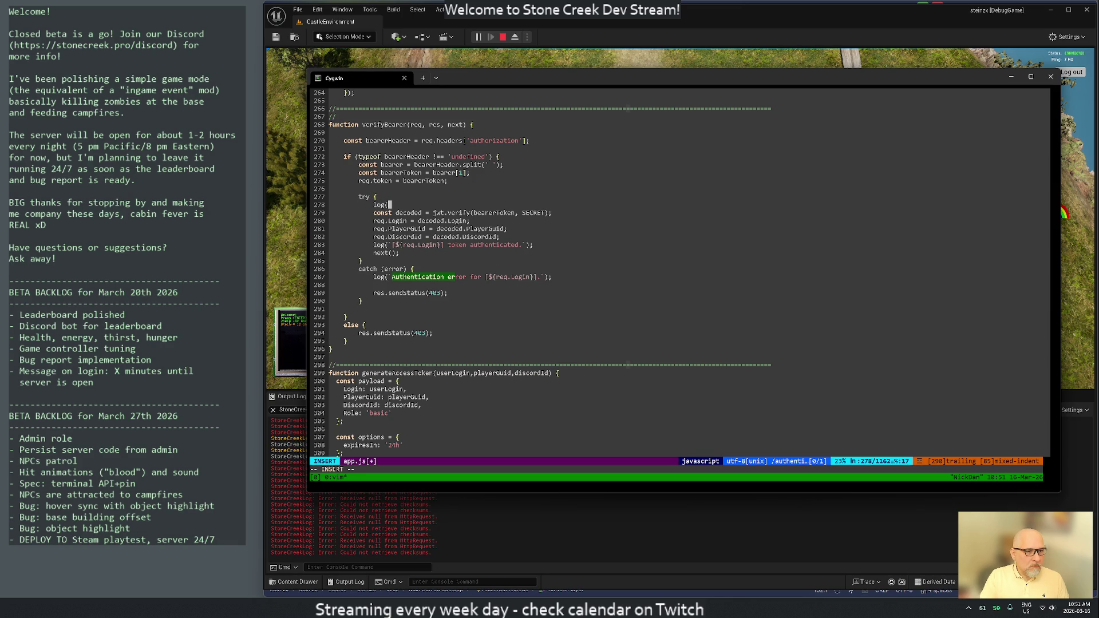
{"action": "type", "text": "ken:"}
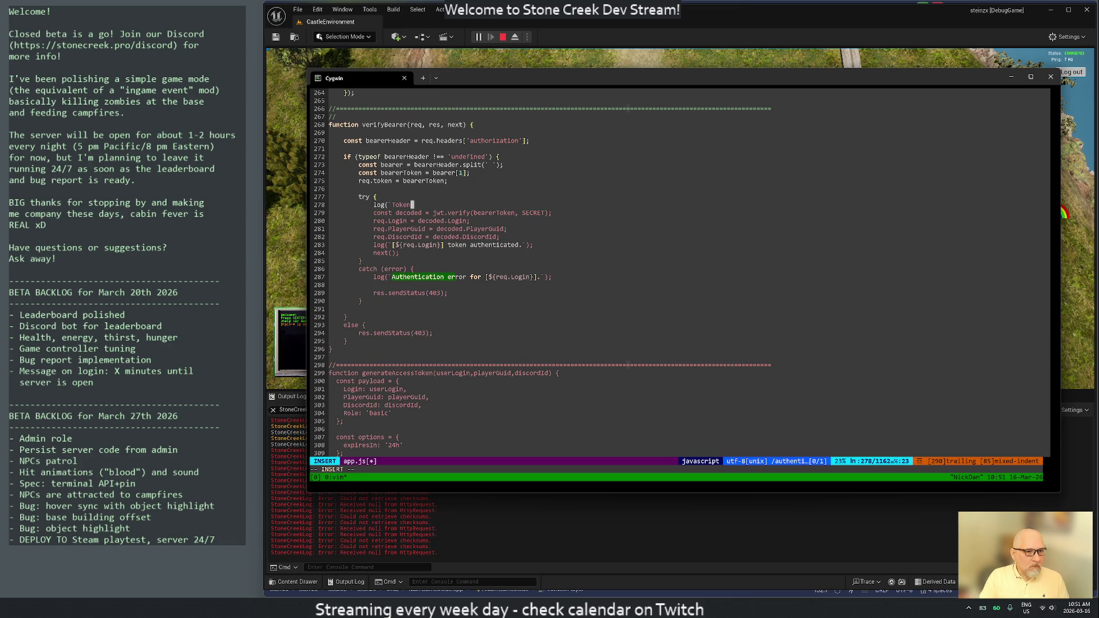
{"action": "type", "text": "${"}
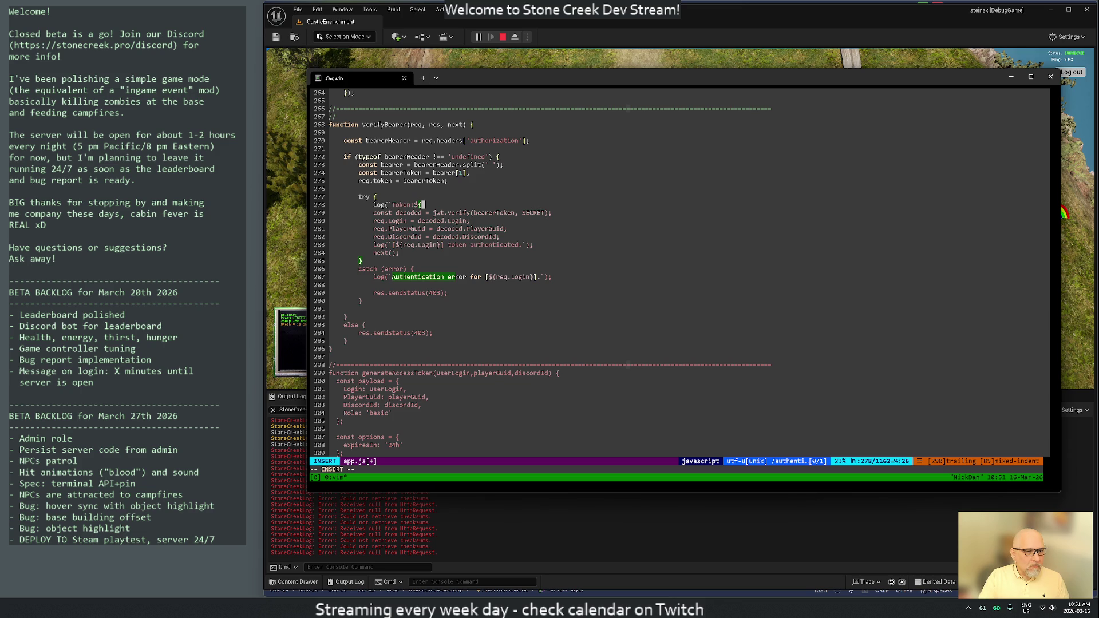
{"action": "type", "text": "bearerRoke"}
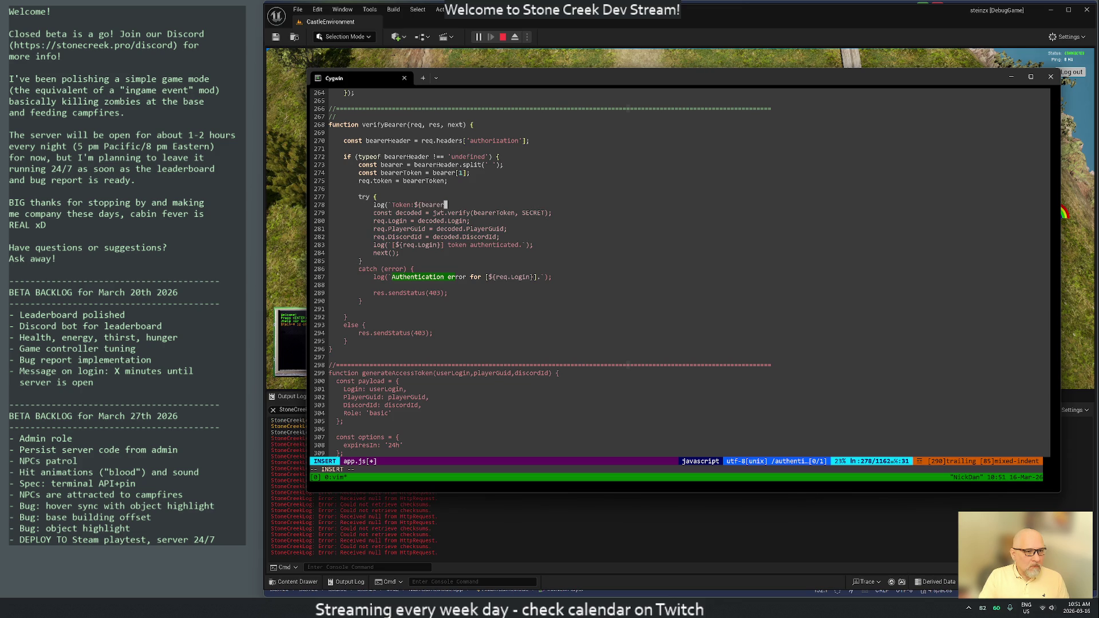
{"action": "type", "text": "n}"}
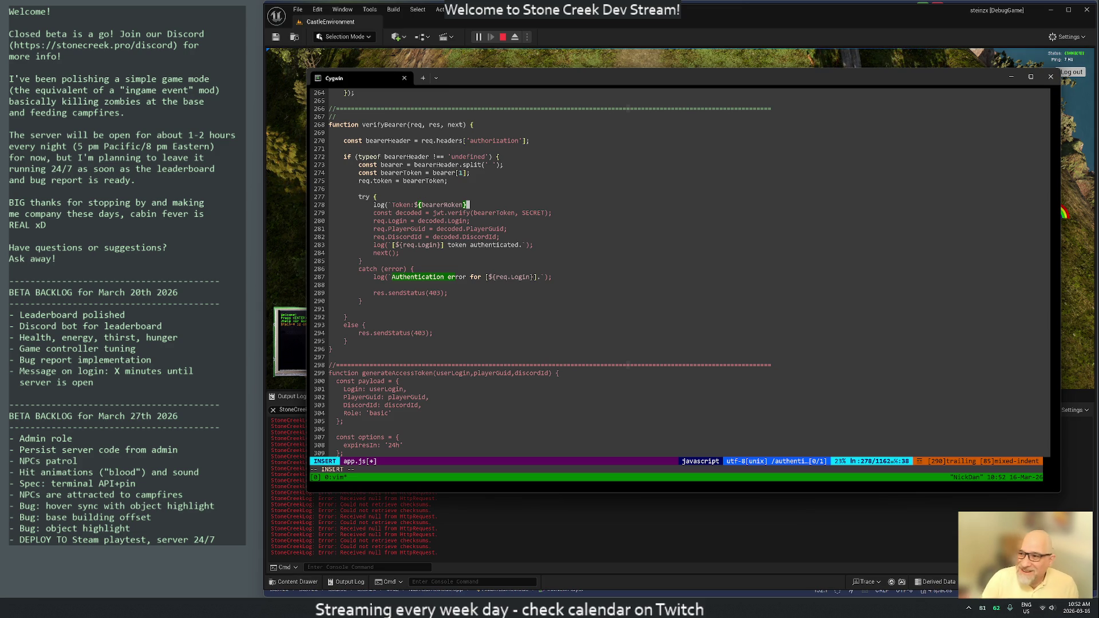
{"action": "key", "text": "alt+Tab"}
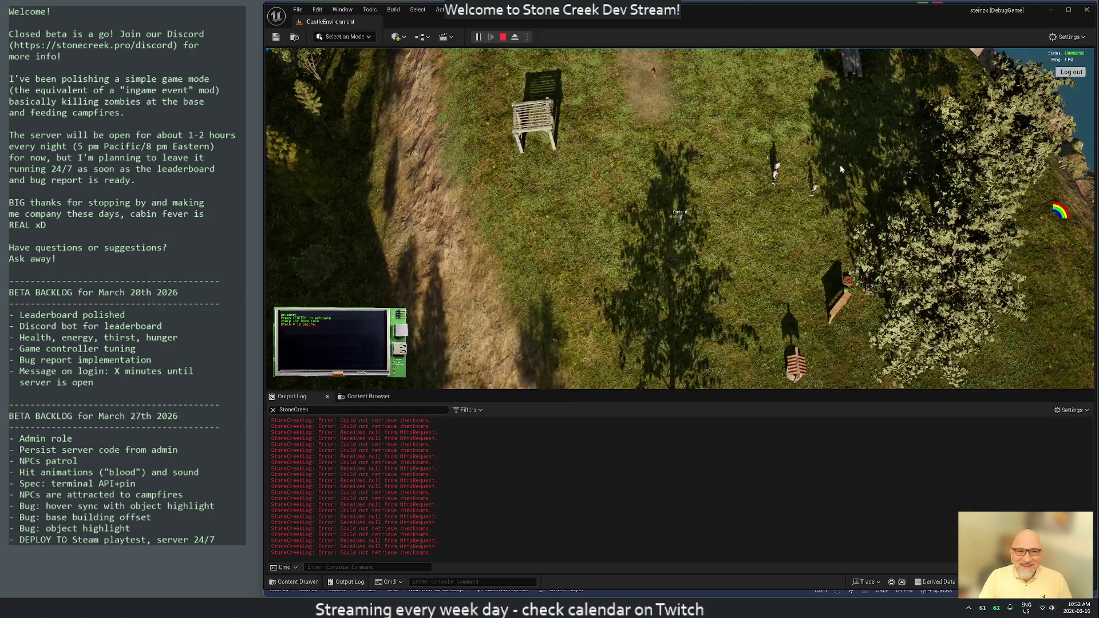
- Switch past the vim terminal to Chrome's Google results for 'matilda uncle flipping cars'
{"action": "key", "text": "alt+Tab"}
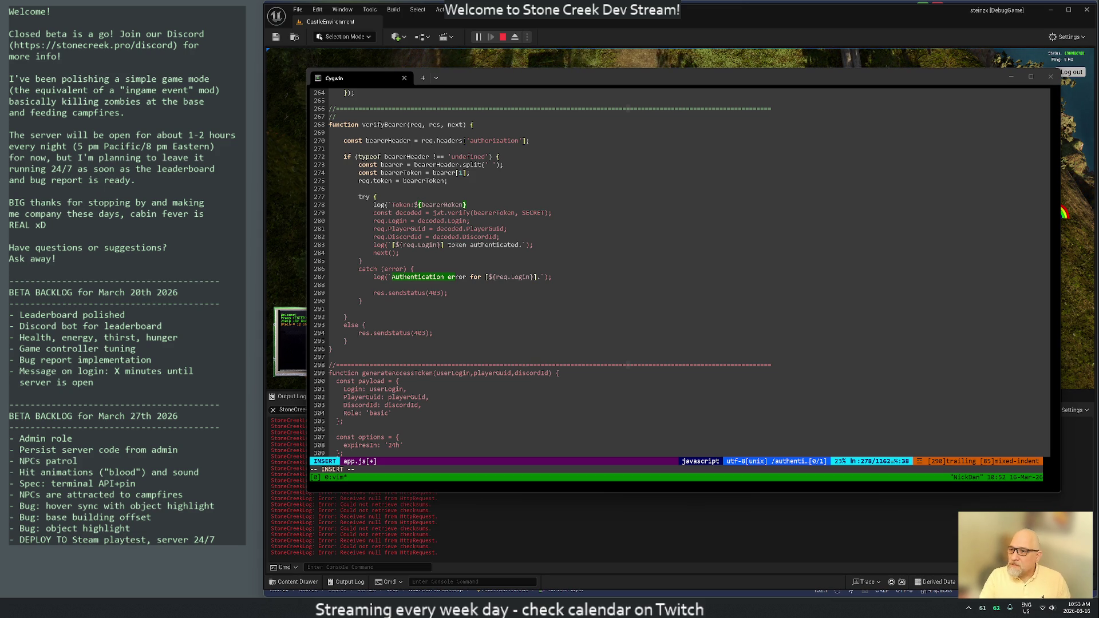
{"action": "key", "text": "alt+Tab"}
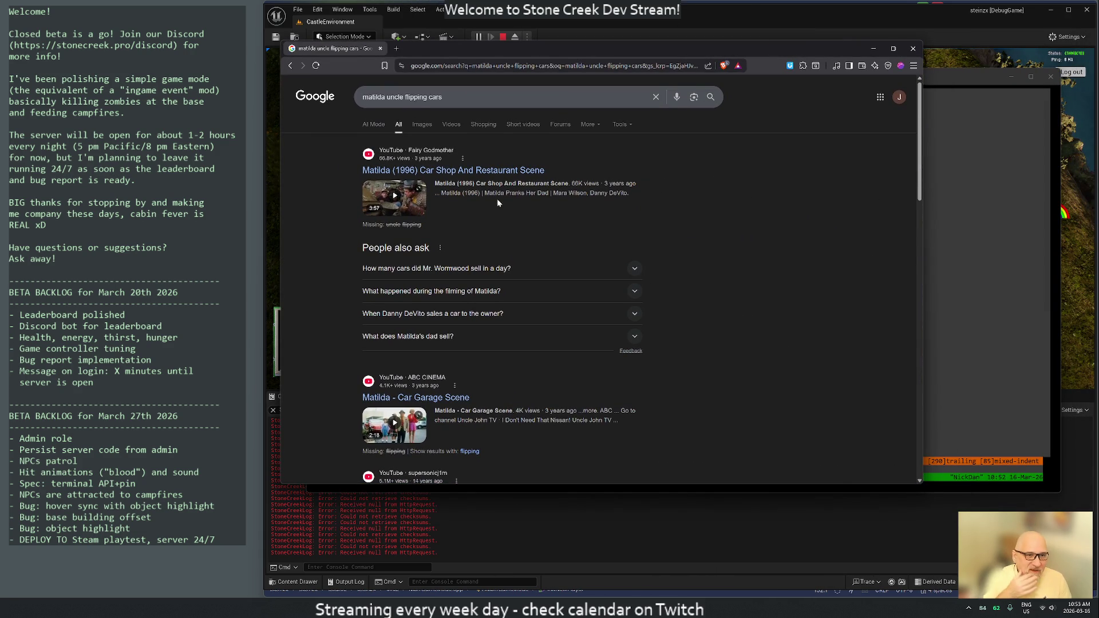
- Play the Matilda (1996) Car Shop And Restaurant Scene, skip ahead, then minimize the browser
{"action": "left_click", "coordinate": [451, 170]}
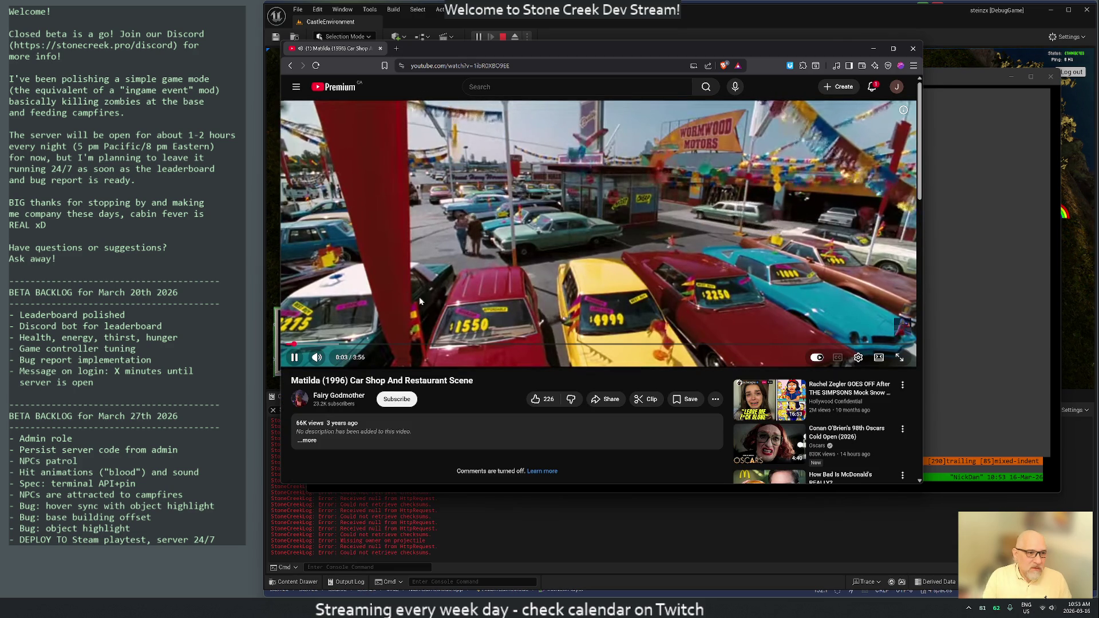
{"action": "key", "text": "Right"}
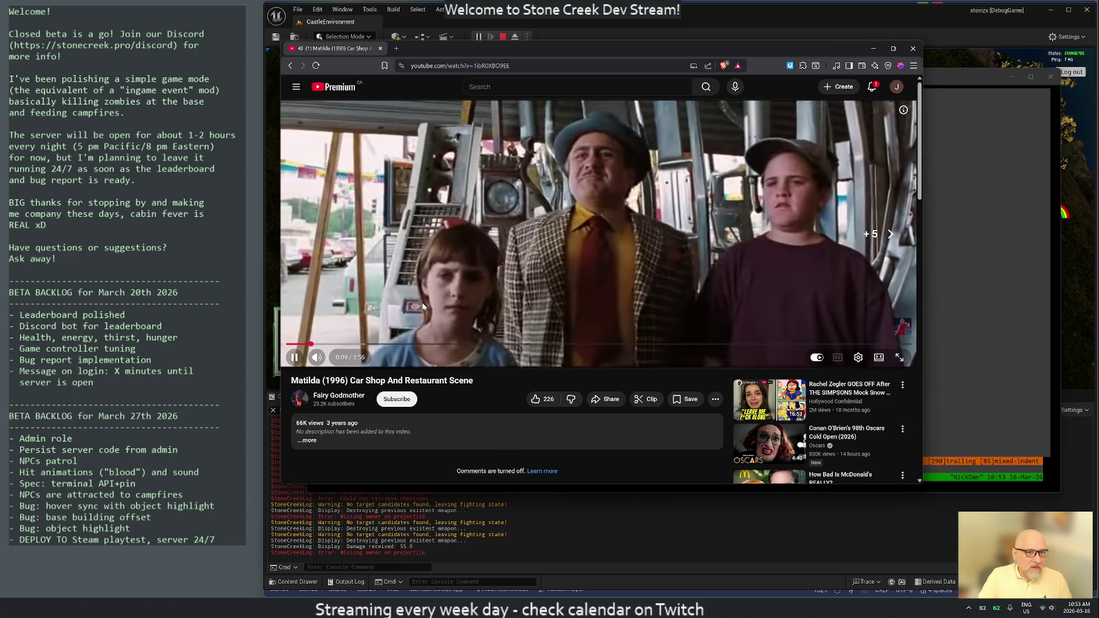
{"action": "key", "text": "Right"}
{"action": "key", "text": "Right"}
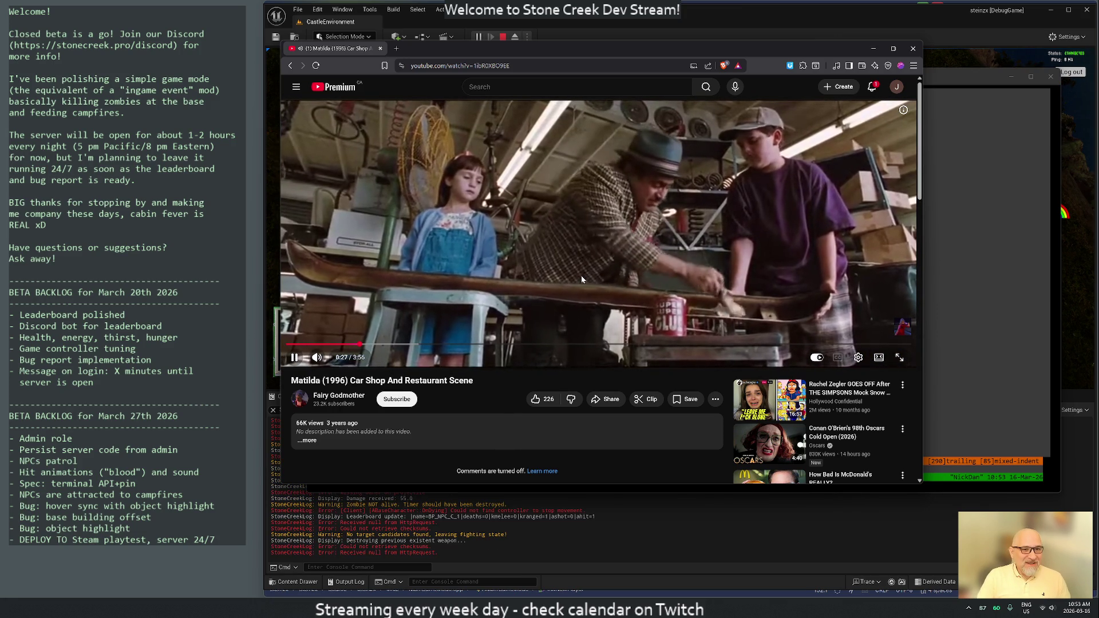
{"action": "key", "text": "super+Down"}
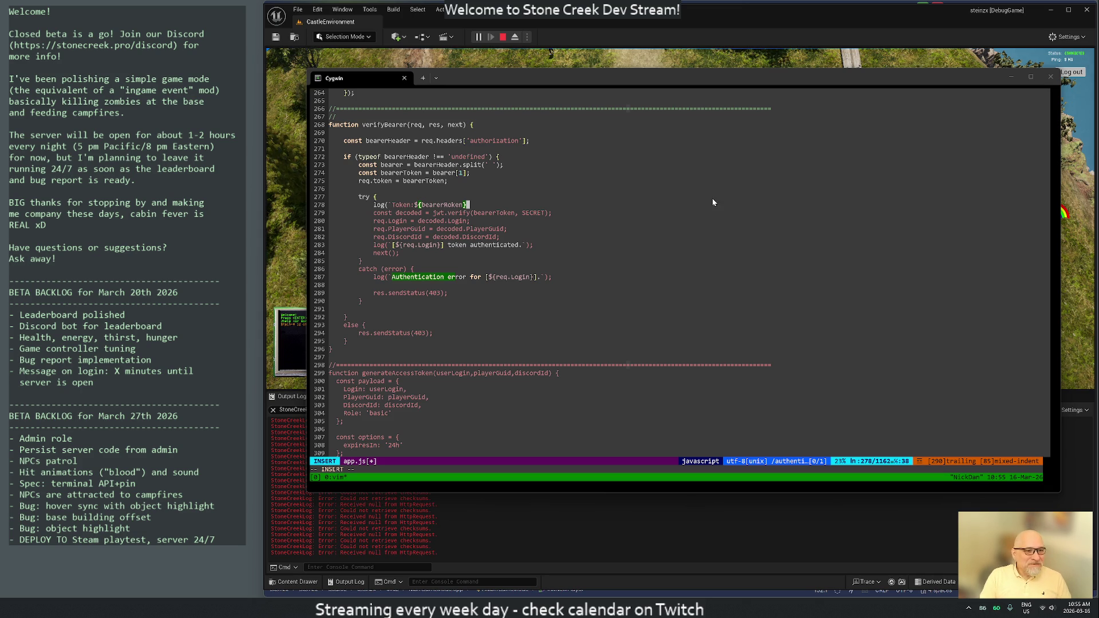
- Close the token log with a backtick and correct bearerRoken to bearerToken, resuming at line end
{"action": "type", "text": "`"}
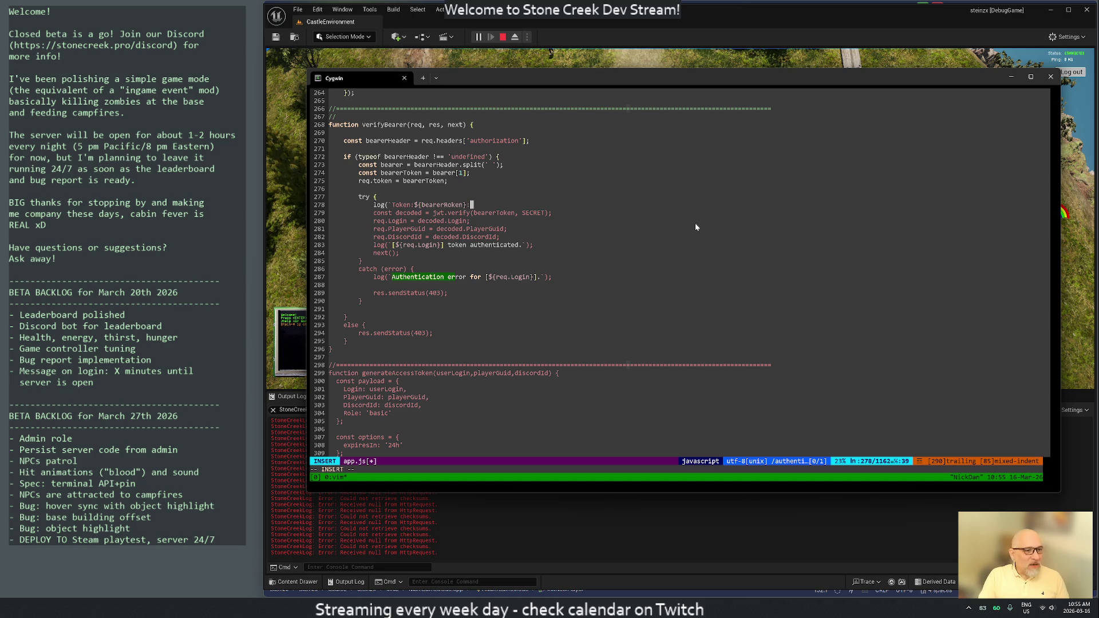
{"action": "key", "text": "Escape"}
{"action": "key", "text": "h"}
{"action": "key", "text": "h"}
{"action": "key", "text": "h"}
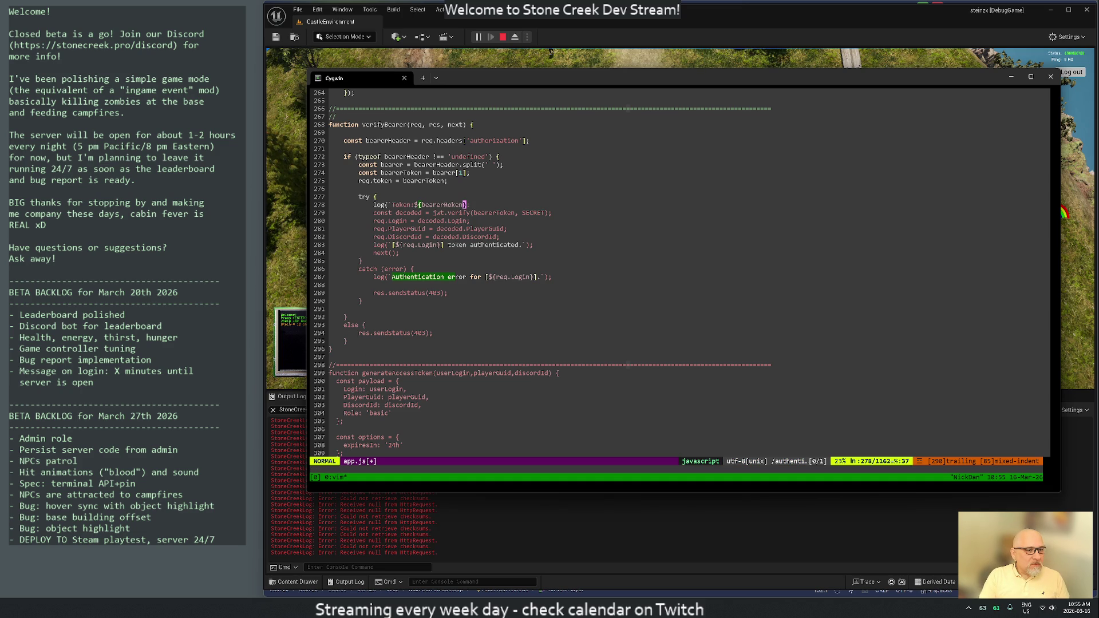
{"action": "key", "text": "h"}
{"action": "key", "text": "h"}
{"action": "key", "text": "h"}
{"action": "key", "text": "r"}
{"action": "key", "text": "T"}
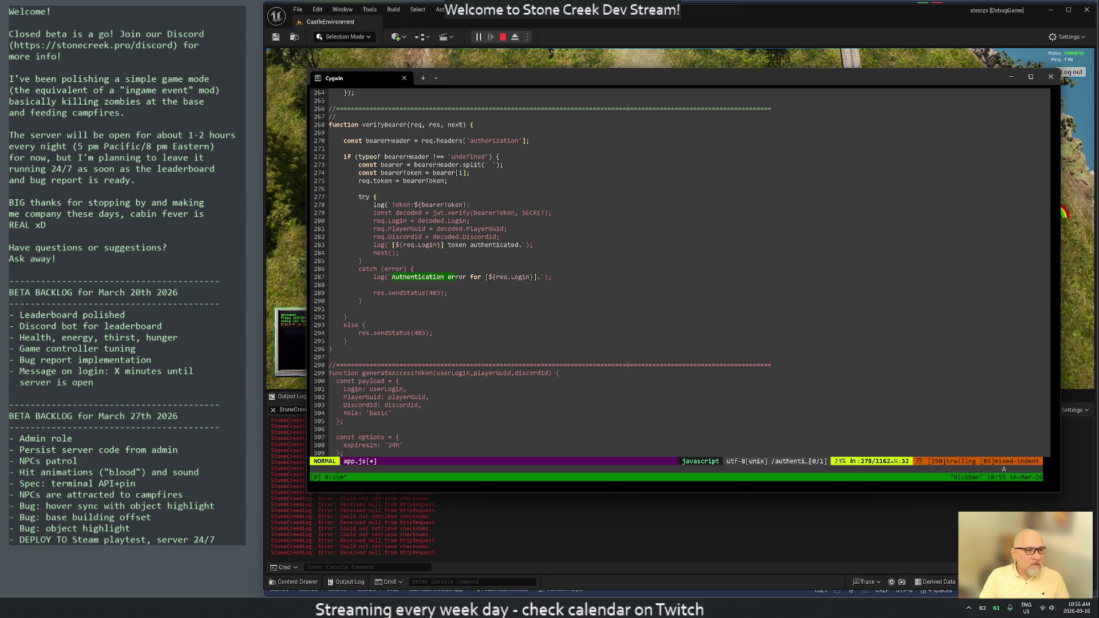
{"action": "key", "text": "A"}
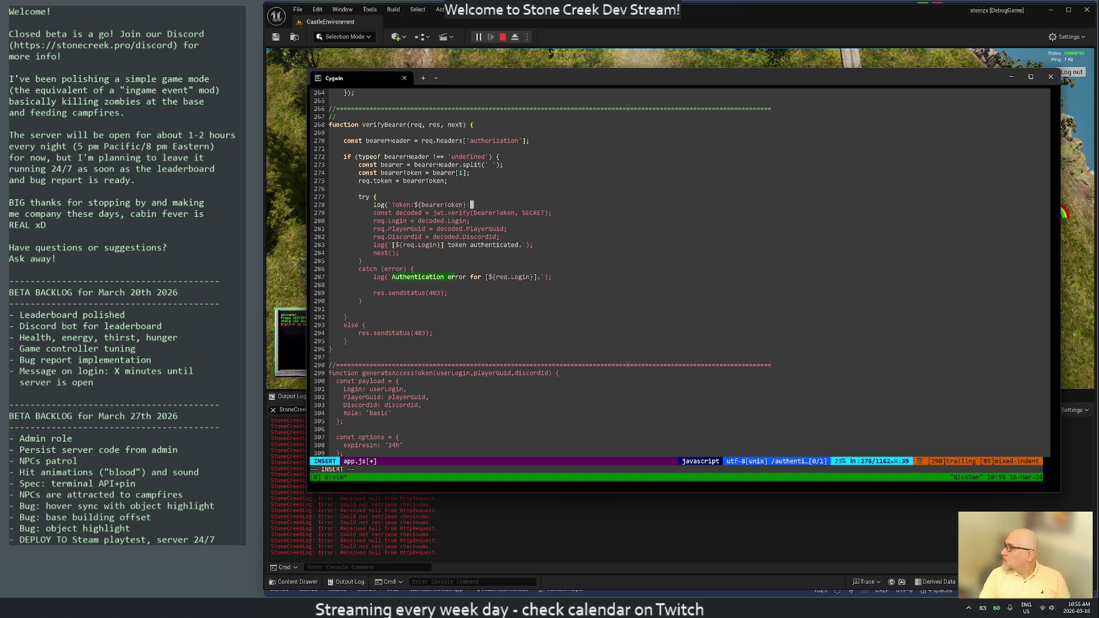